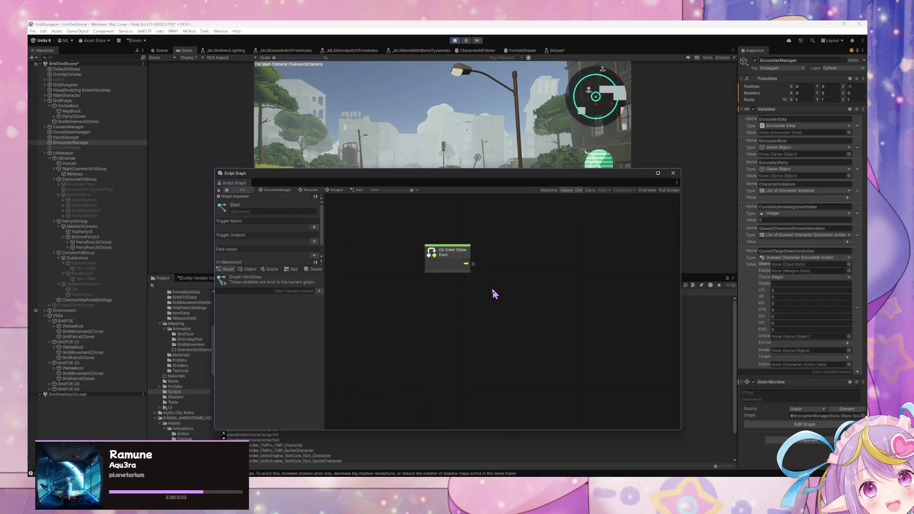
key(ctrl+z)
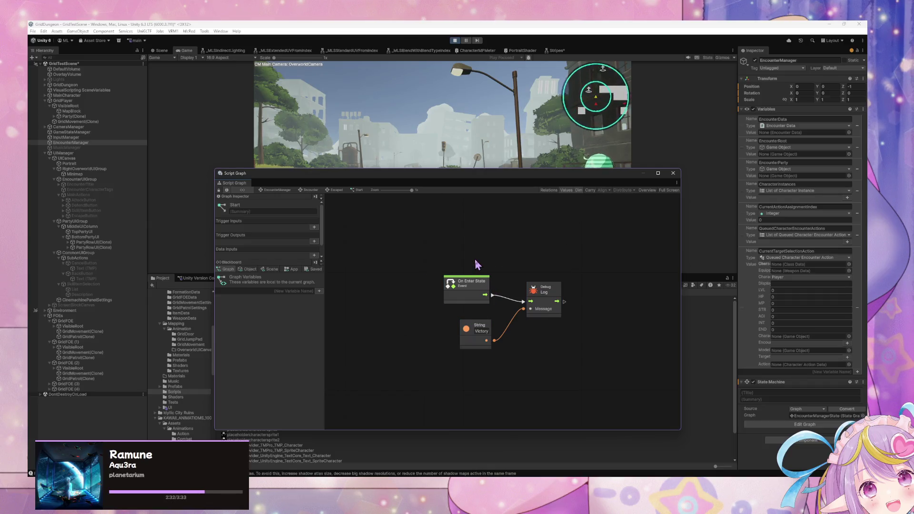
Undo and redo until On Enter State, Debug Log and the 'Victory' String node are back
key(ctrl+y)
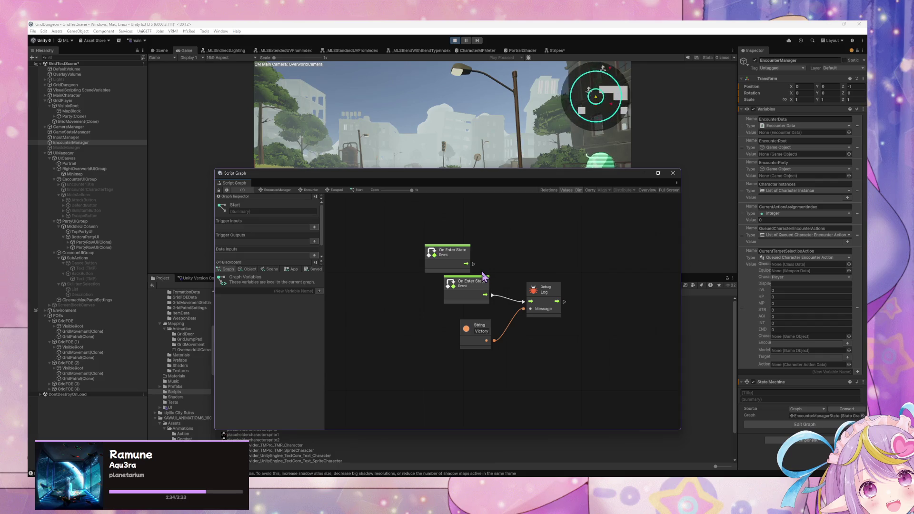
key(ctrl+y)
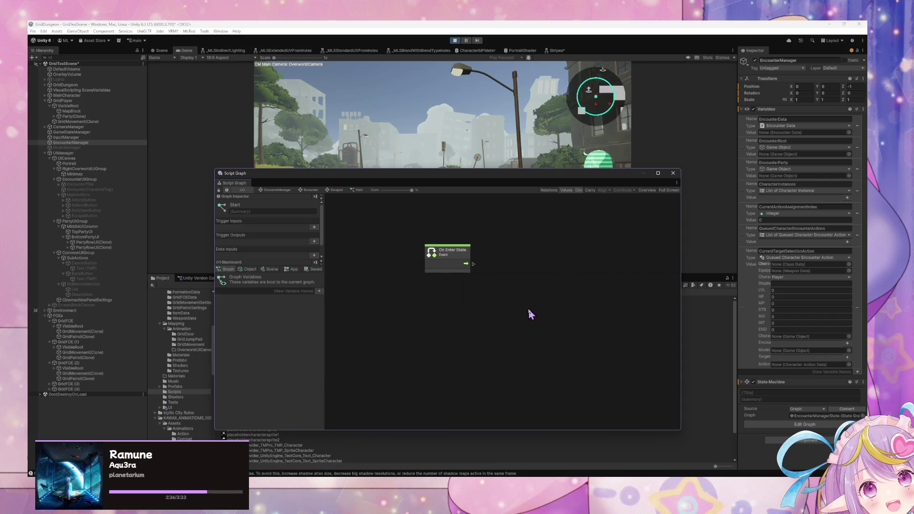
key(ctrl+y)
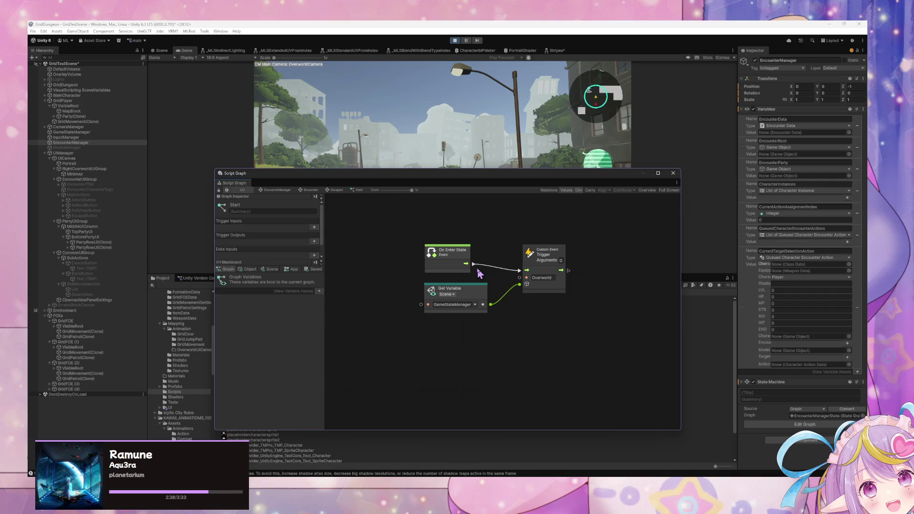
key(ctrl+z)
key(ctrl+z)
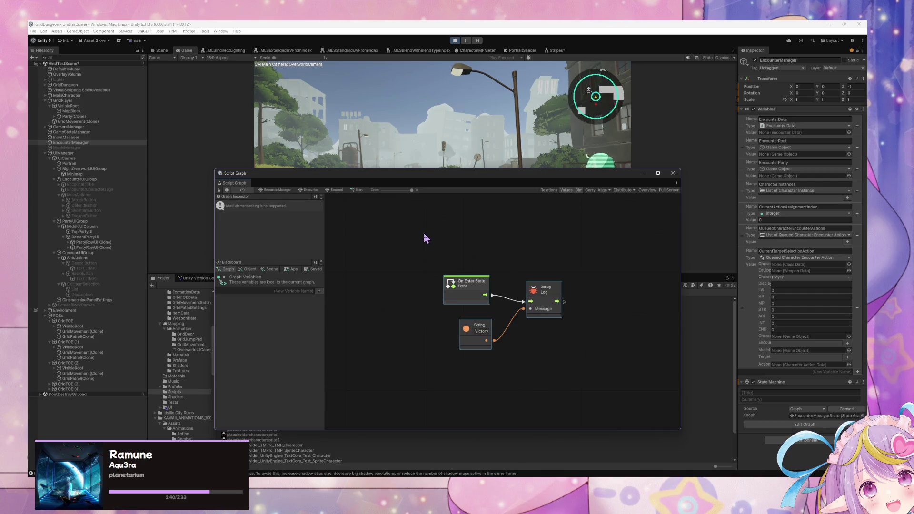
Change the log text to 'Escaped' and copy Custom Event and Get Variable from the Victory graph
click(483, 330)
text(Escaped)
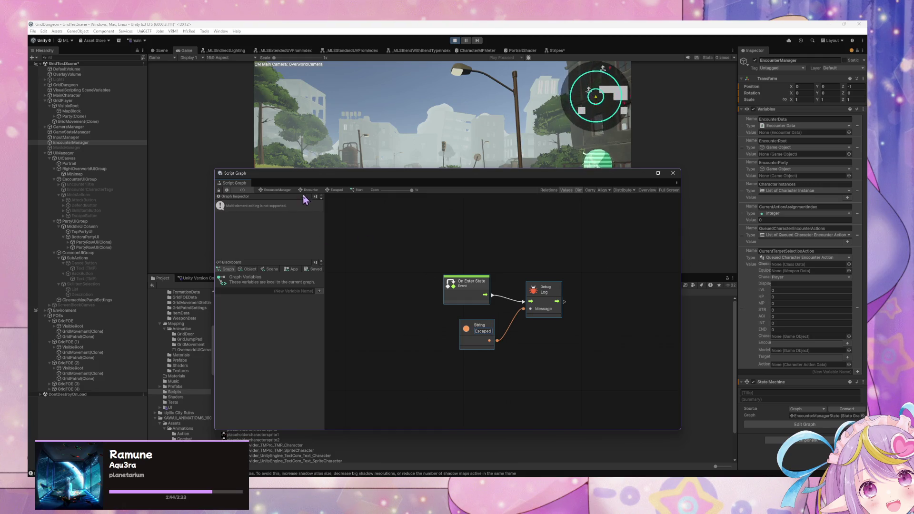
click(309, 190)
double_click(382, 272)
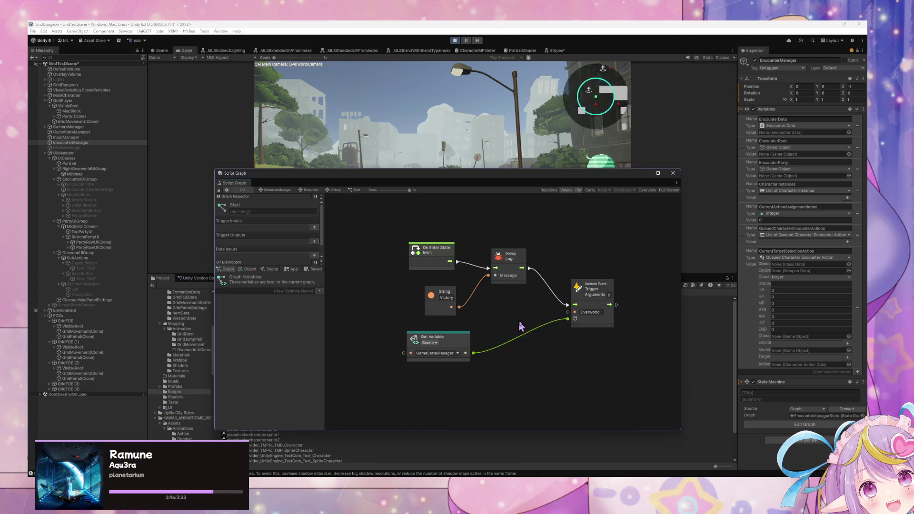
drag(636, 374, 420, 318)
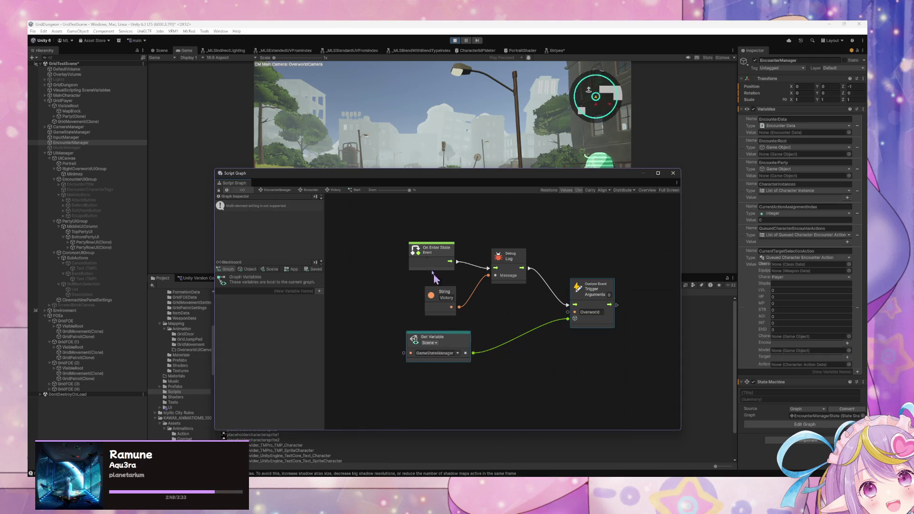
Paste the nodes into the Escaped start graph and wire Debug Log into the Custom Event
click(287, 193)
double_click(489, 326)
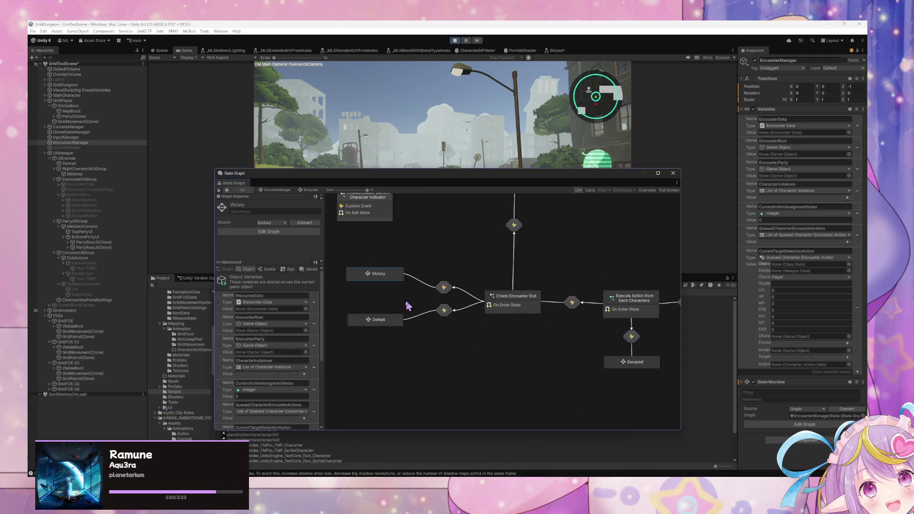
double_click(641, 363)
double_click(503, 316)
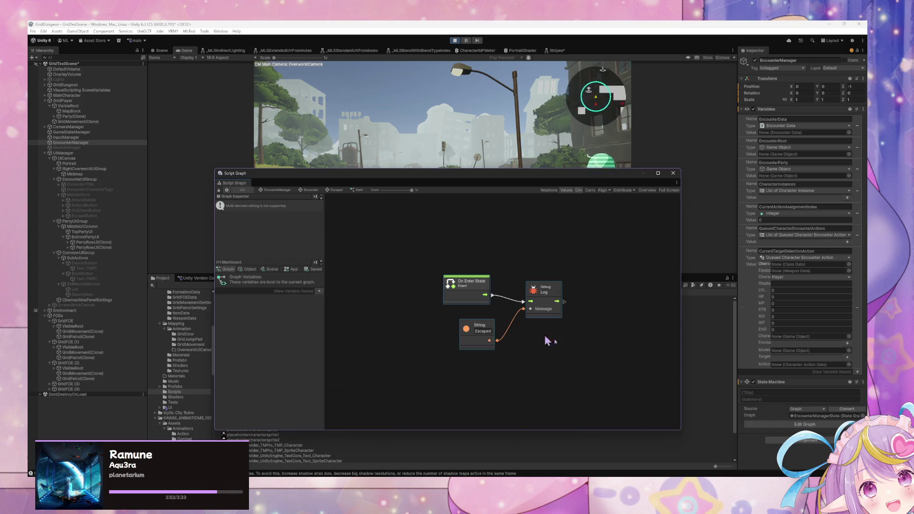
key(ctrl+v)
mouse_move(564, 302)
mouse_down()
mouse_move(638, 333)
mouse_move(633, 312)
mouse_move(642, 318)
mouse_up()
click(609, 360)
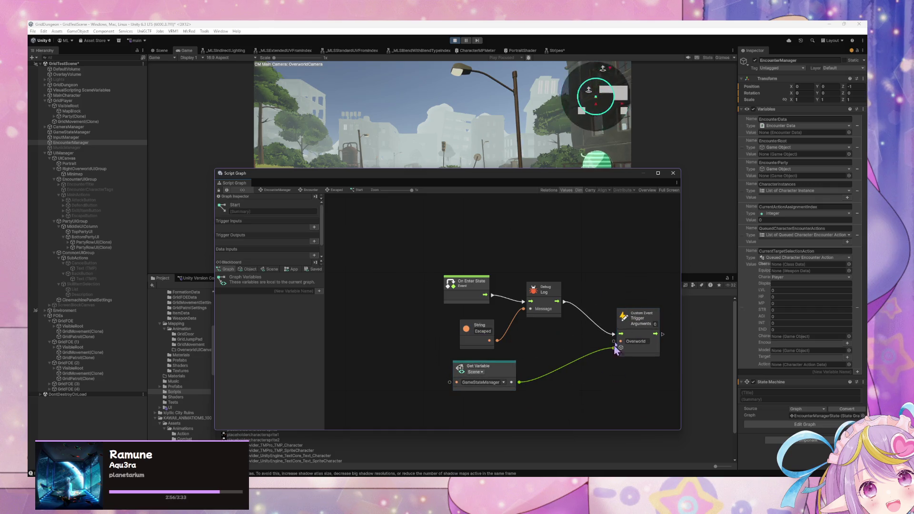
drag(608, 357, 597, 332)
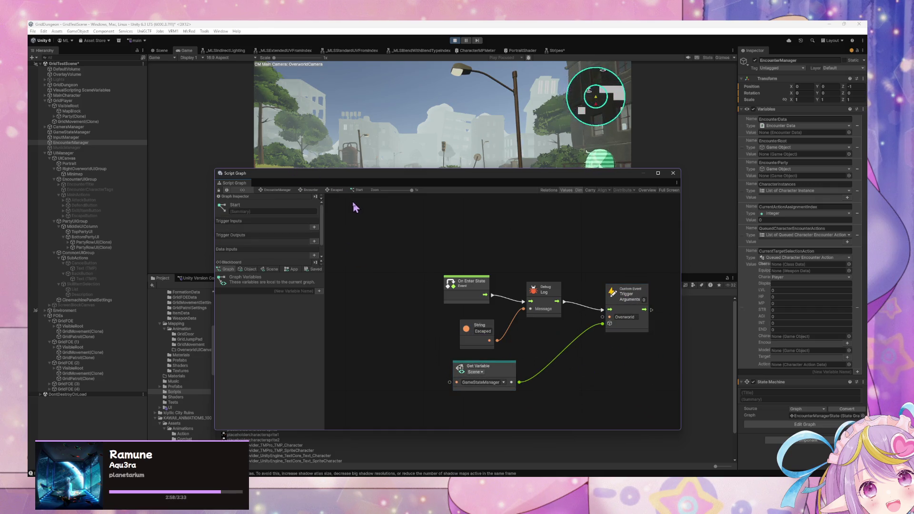
drag(310, 185, 523, 233)
click(464, 123)
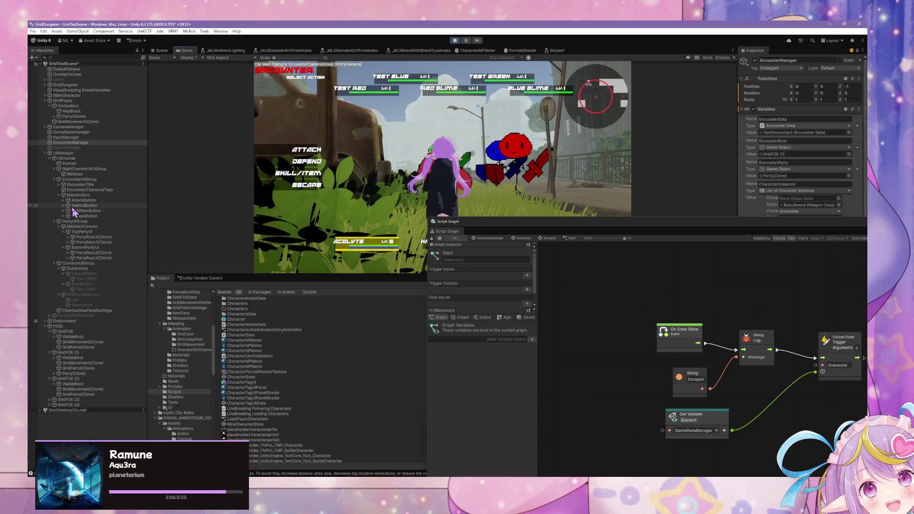
Choose Escape in battle to confirm a return to the overworld, then recentre the graph window
click(304, 188)
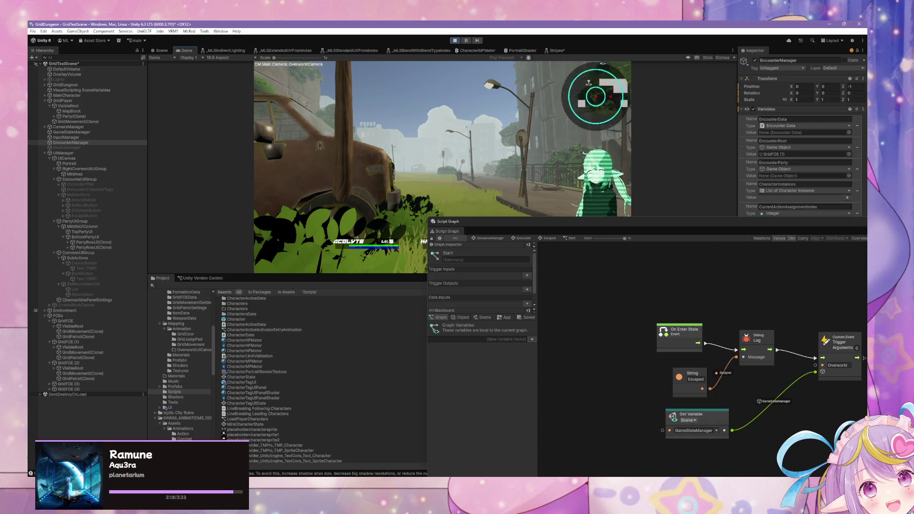
drag(680, 228, 498, 218)
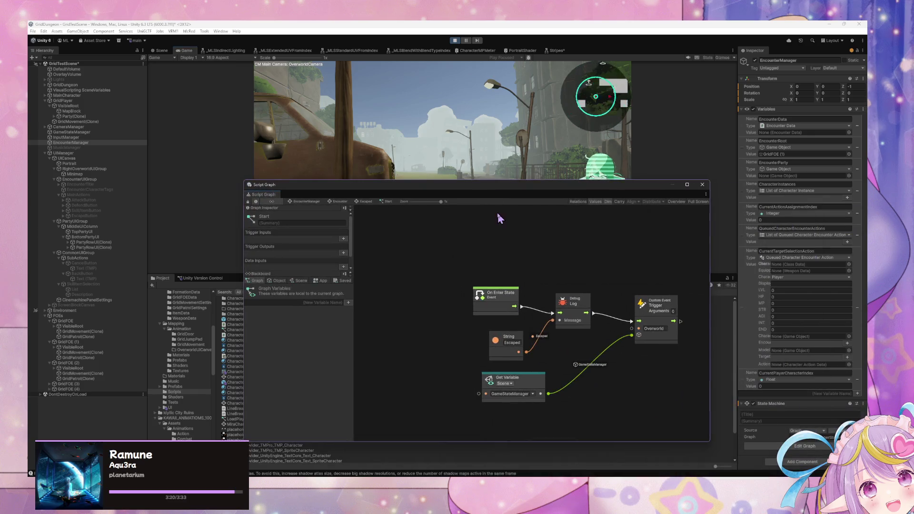
Inspect the Encounter graph's transitions and the Execute Action from Each Characters graph
click(340, 202)
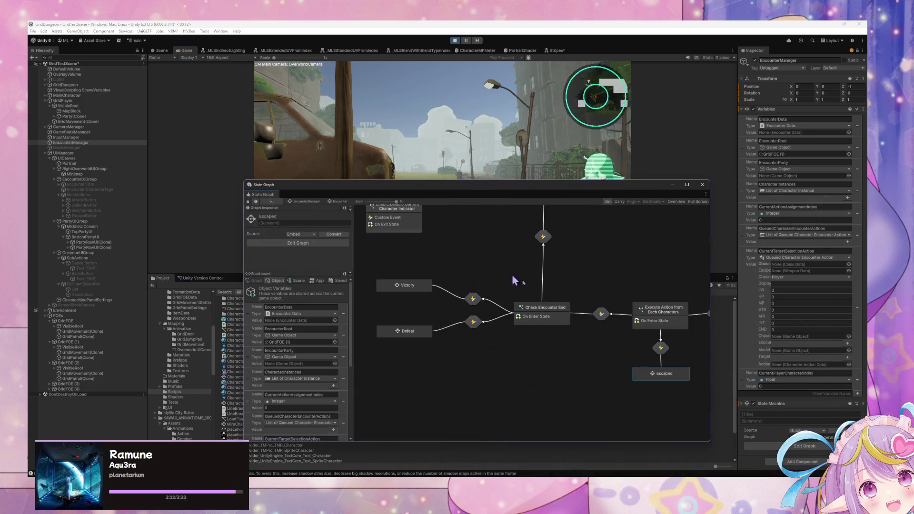
drag(687, 367, 572, 345)
click(548, 324)
click(553, 301)
click(552, 324)
click(556, 350)
double_click(548, 300)
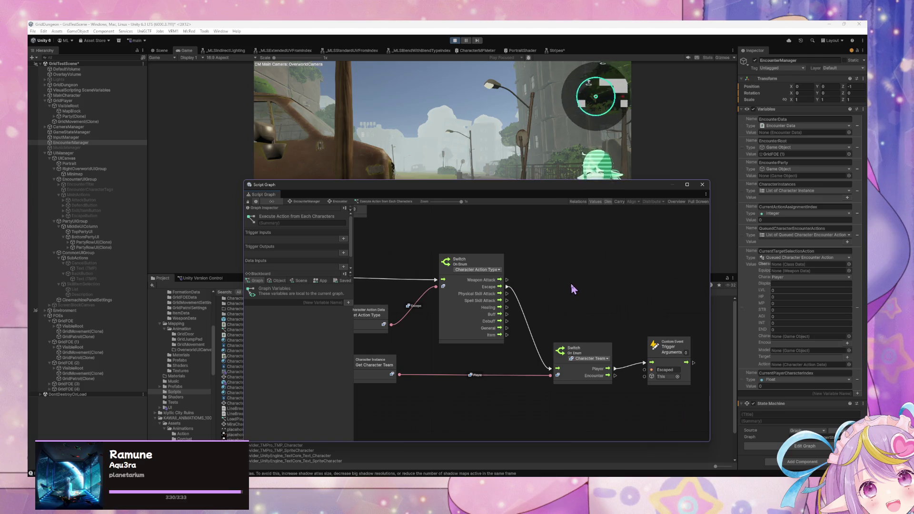
click(313, 202)
Change the Escaped state's log text to 'Party Escaped' and return to the Encounter graph
double_click(513, 335)
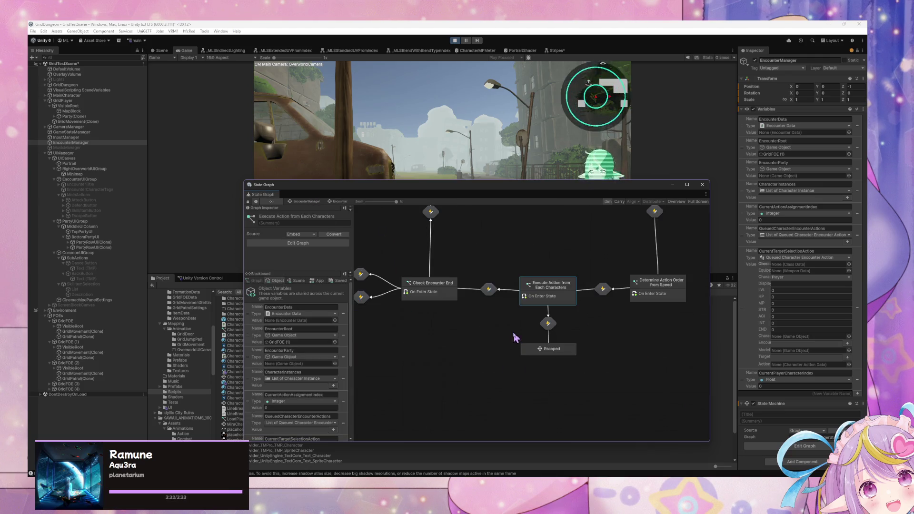
double_click(540, 351)
double_click(527, 338)
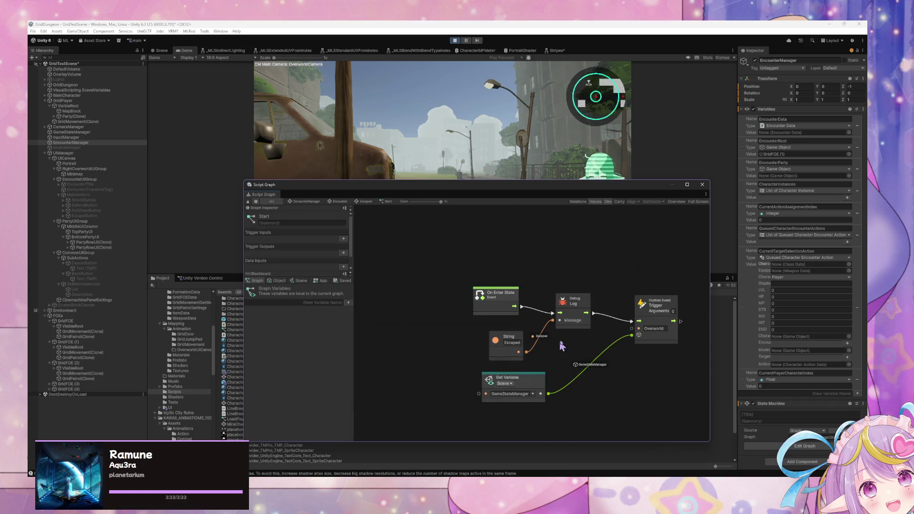
click(508, 344)
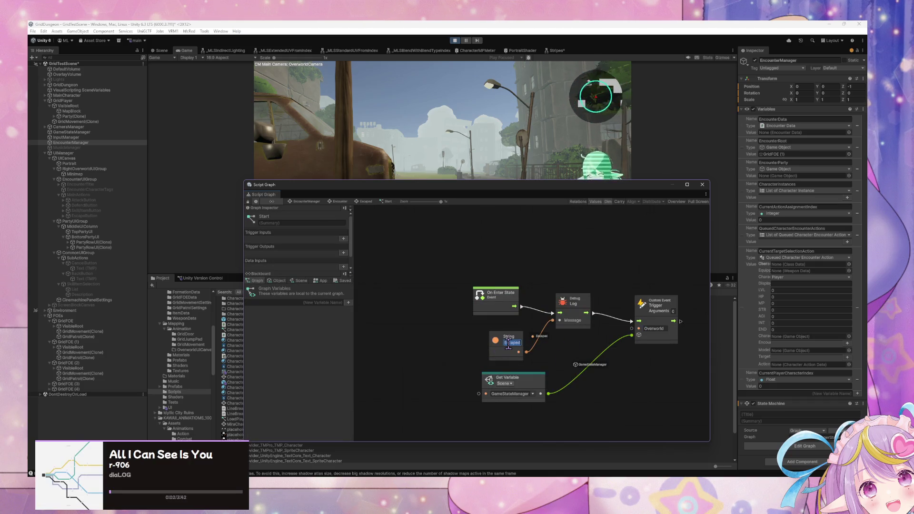
text(Party)
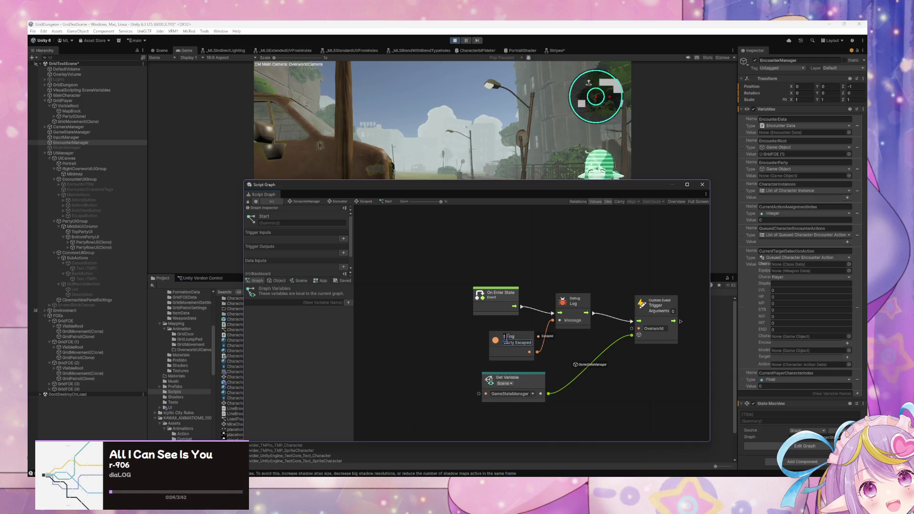
click(337, 202)
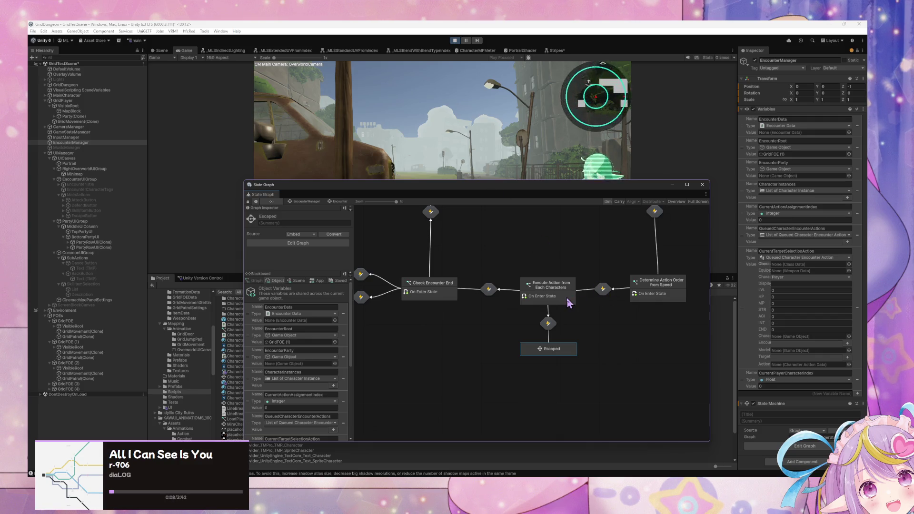
Add a Break Loop node after the Trigger Custom Event firing 'Escaped' in Execute Action from Each Characters
double_click(564, 296)
mouse_move(436, 312)
mouse_down()
mouse_move(470, 298)
mouse_move(696, 335)
mouse_move(530, 302)
mouse_move(353, 288)
mouse_up()
click(599, 326)
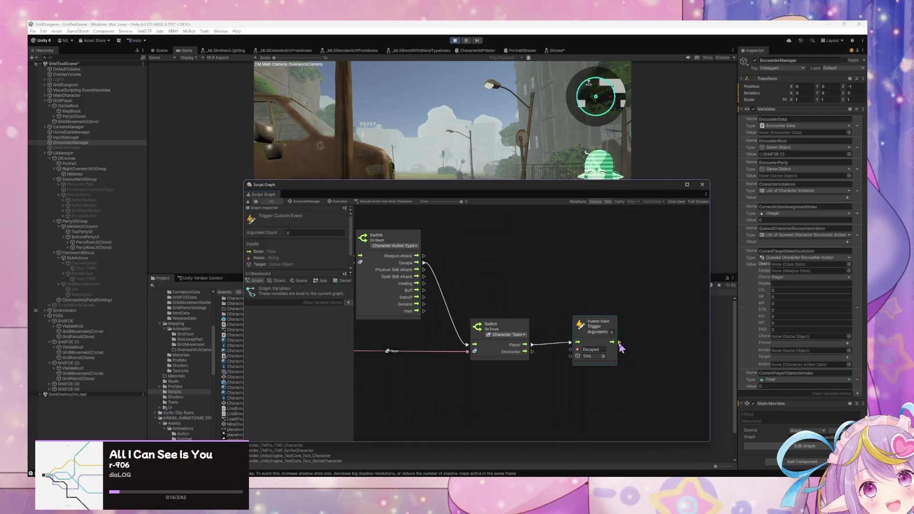
drag(618, 343, 639, 343)
text(t)
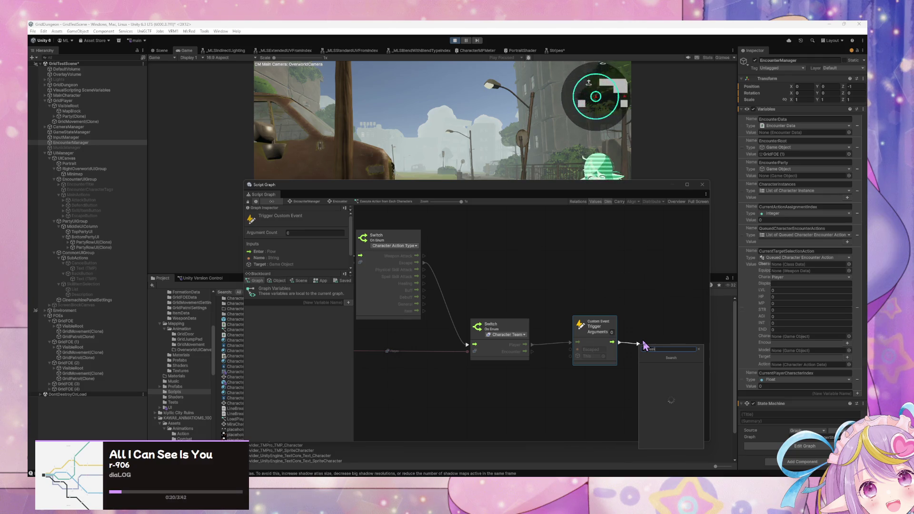
key(Return)
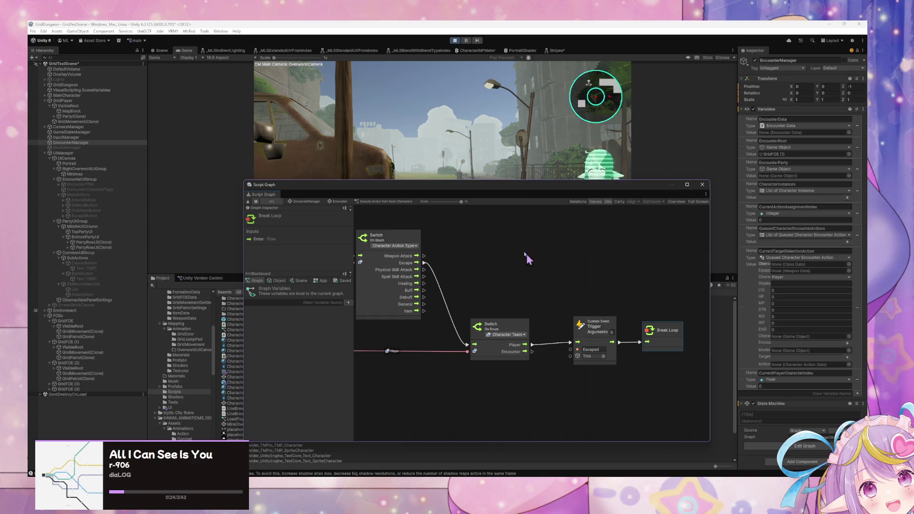
drag(396, 183, 448, 207)
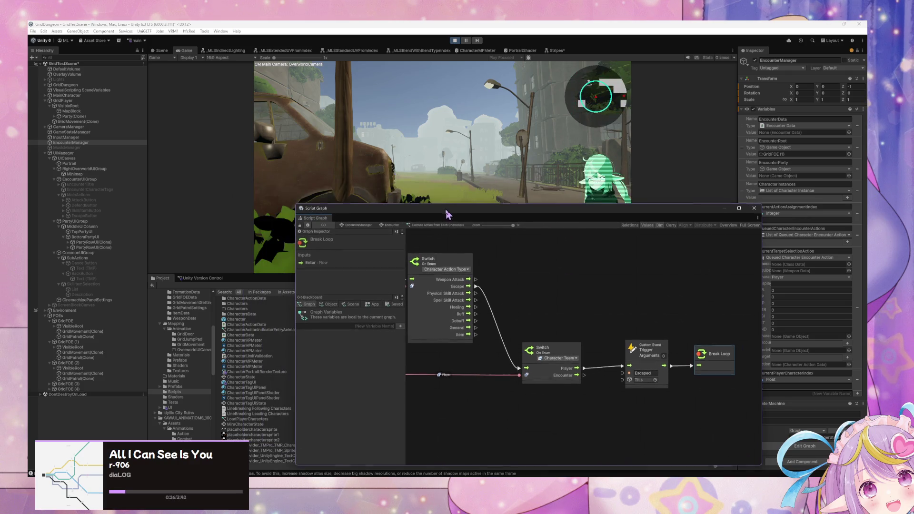
Walk into an encounter and choose Escape to flee the battle
click(442, 167)
key(w)
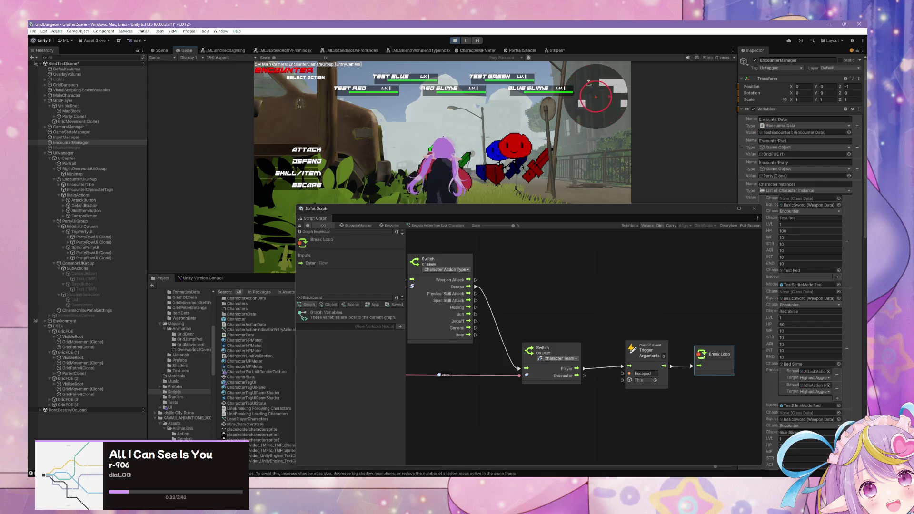
click(305, 187)
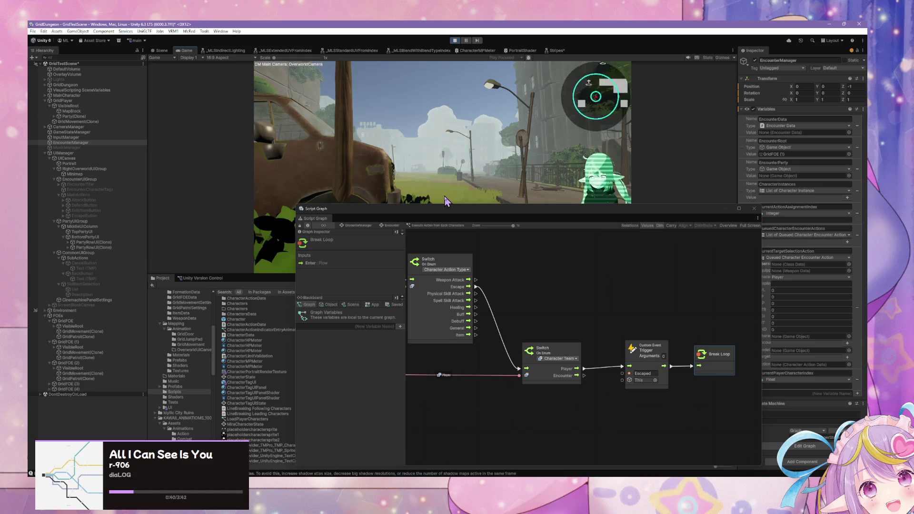
Start another encounter, pick a battle action and target Test Blue
key(w)
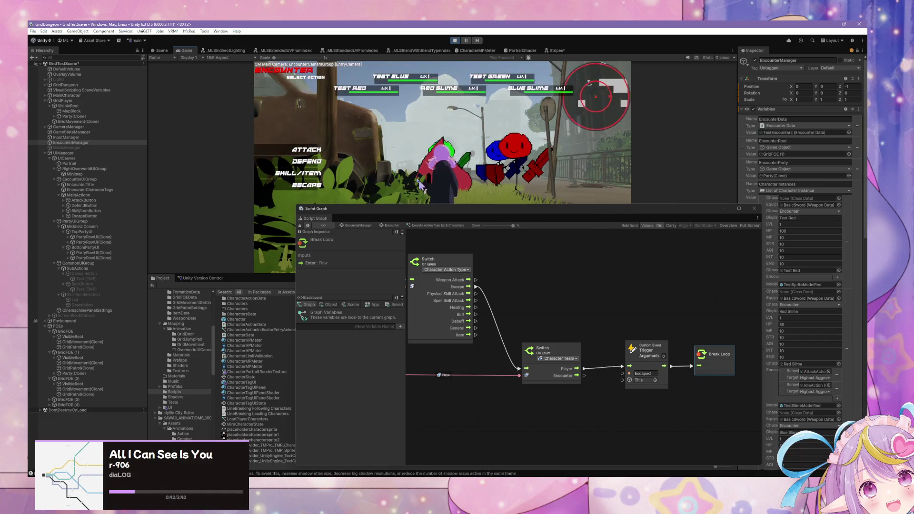
click(298, 173)
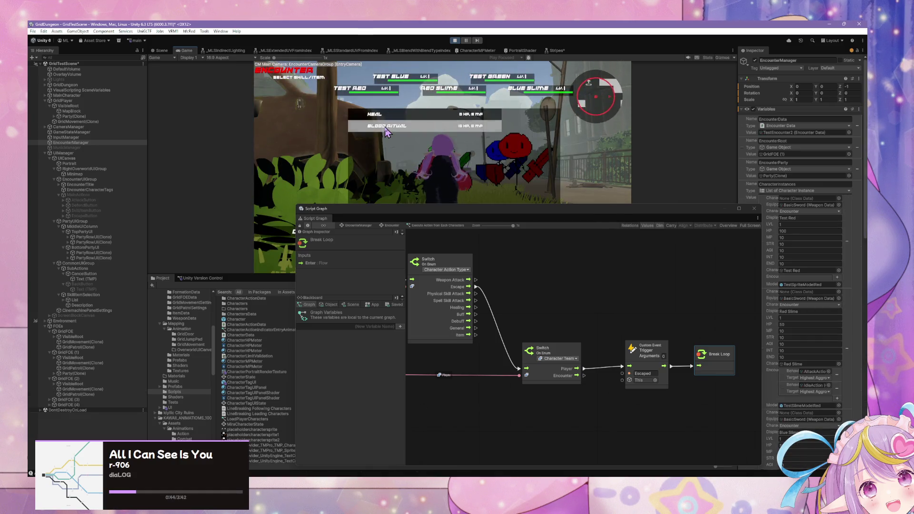
click(265, 237)
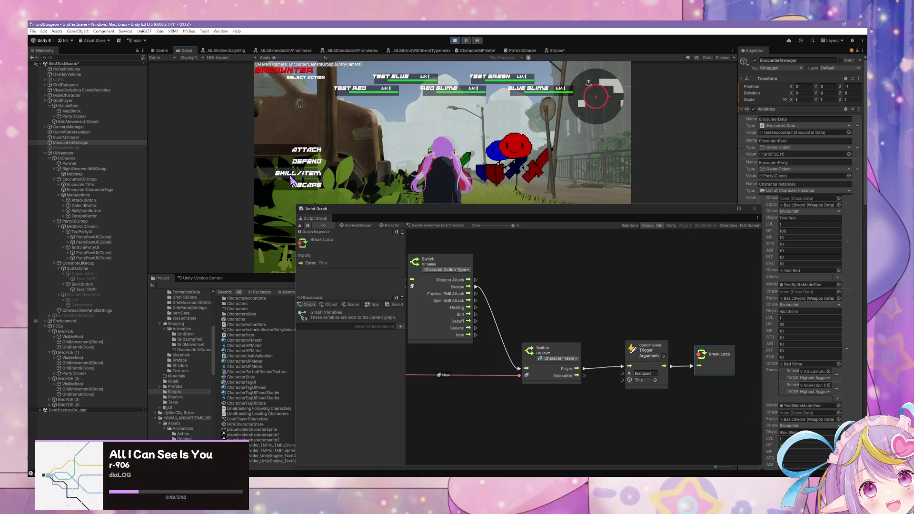
click(305, 150)
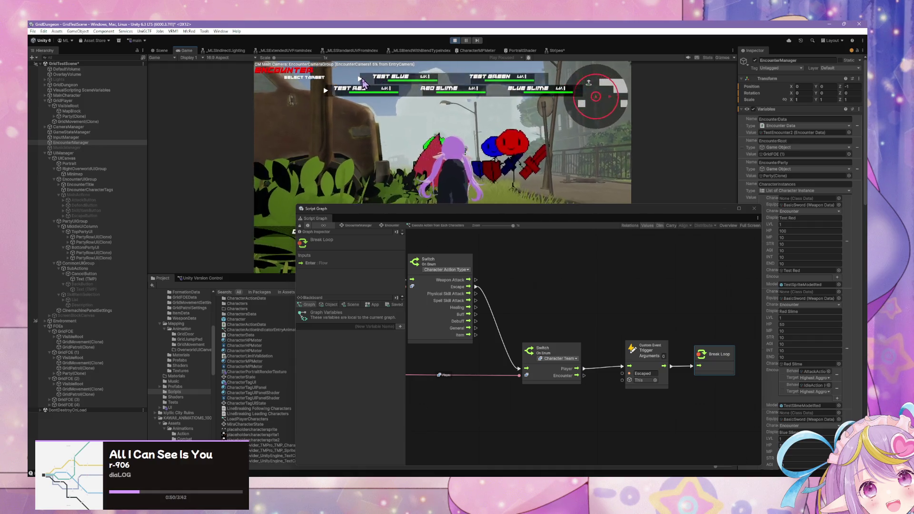
click(361, 81)
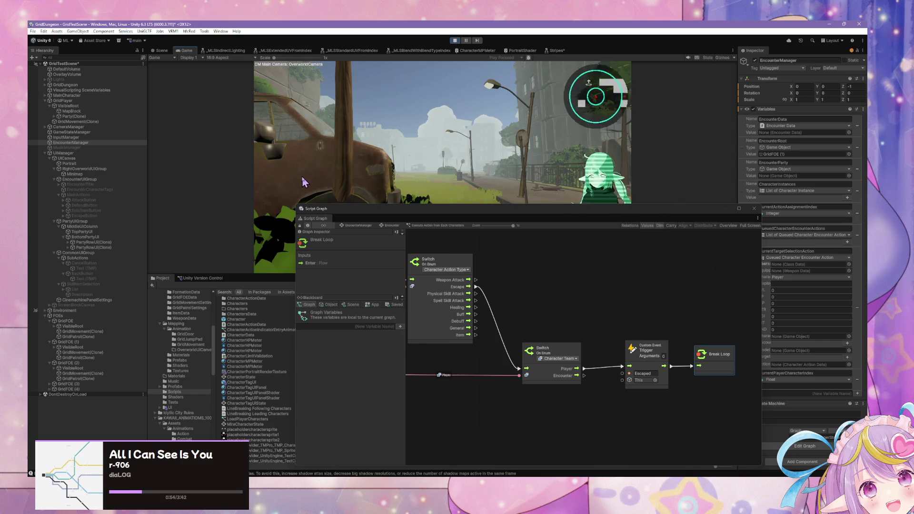
drag(523, 304, 704, 322)
Stop the running game with Ctrl+P
mouse_move(481, 344)
mouse_down()
mouse_move(622, 374)
mouse_move(653, 425)
mouse_move(698, 432)
mouse_up()
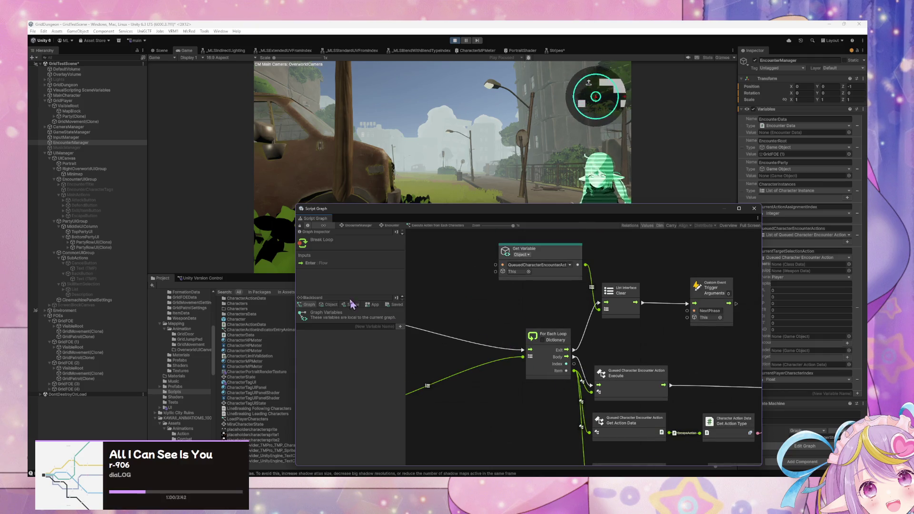
key(ctrl+p)
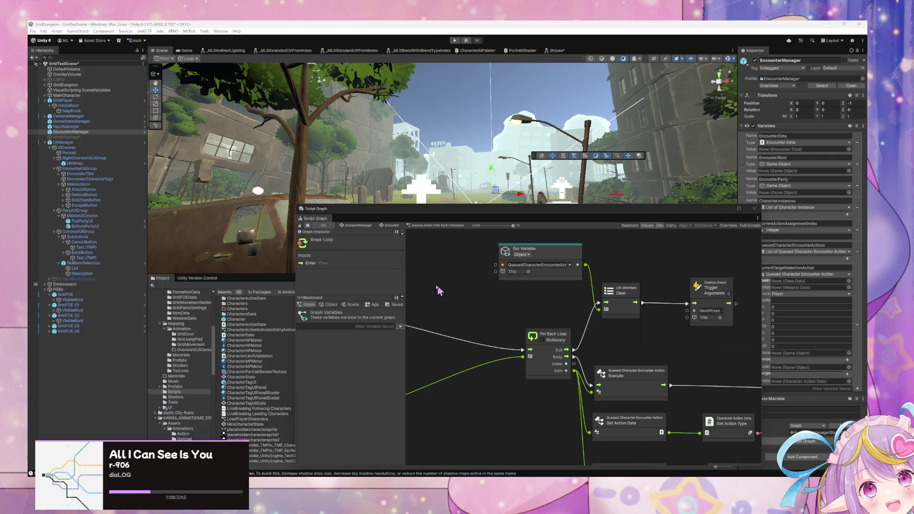
click(390, 231)
Go through Encounter and Assign Character Actions to open the Target Selection script graph
click(383, 225)
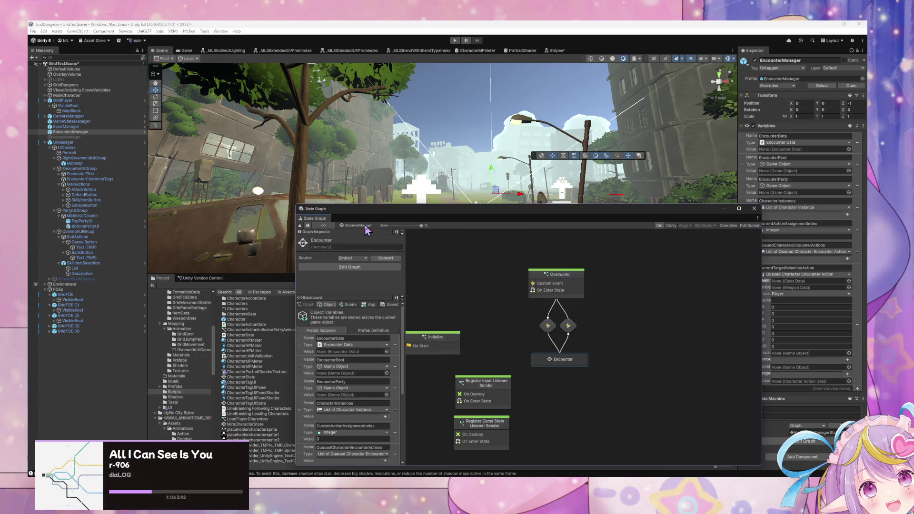
double_click(563, 359)
scroll(506, 285, up, 2)
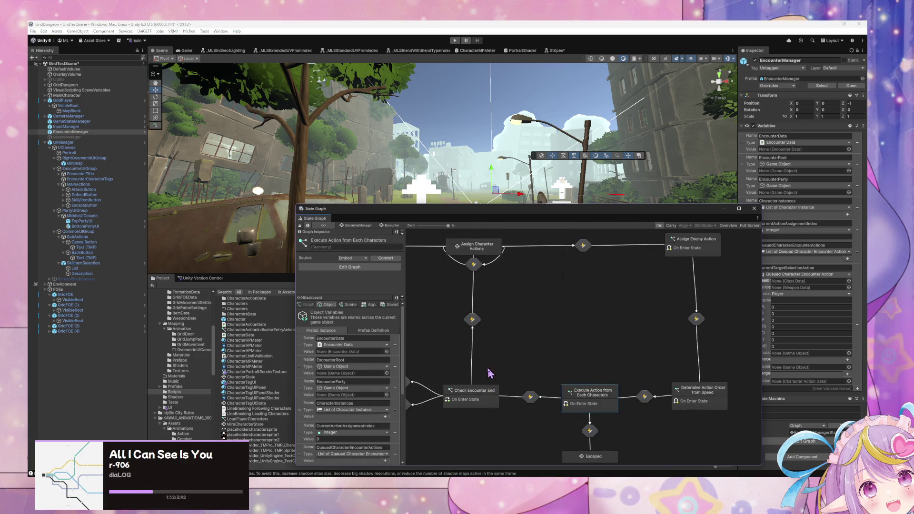
scroll(511, 352, up, 3)
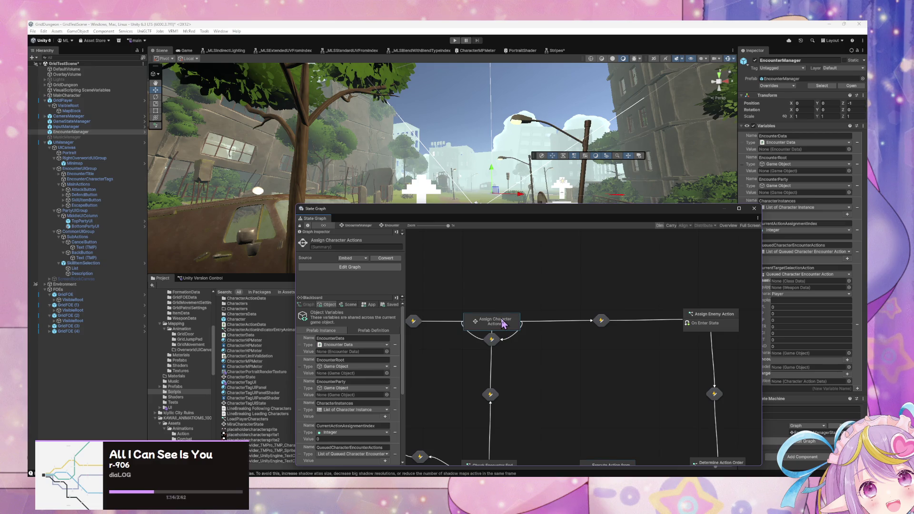
double_click(495, 326)
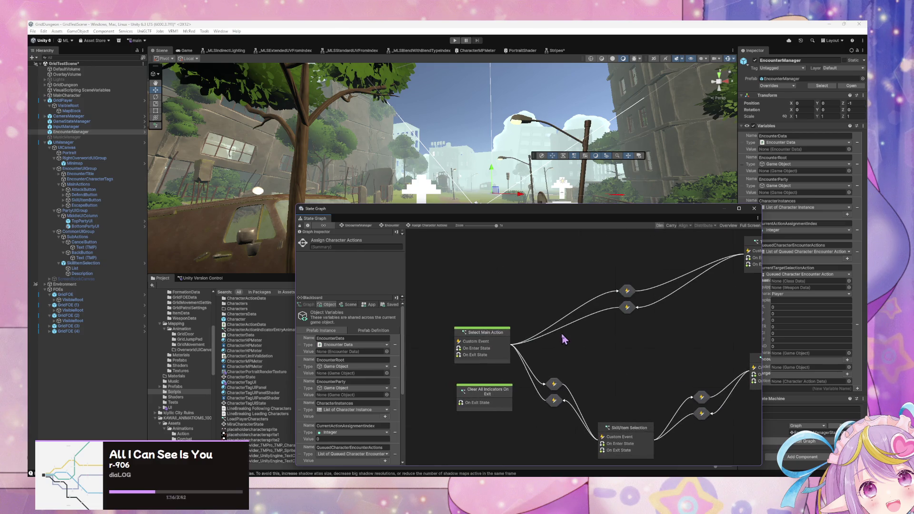
mouse_move(625, 346)
mouse_down()
mouse_move(560, 291)
mouse_move(594, 315)
mouse_move(490, 347)
mouse_up()
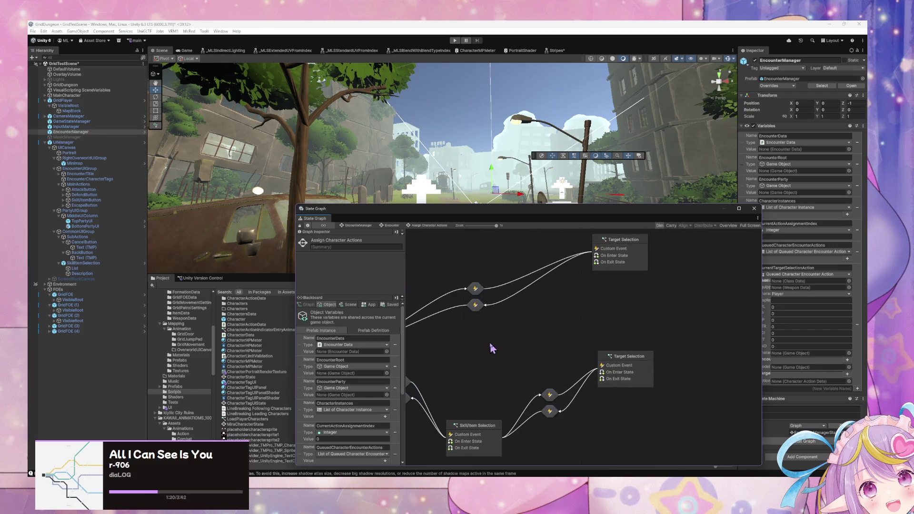
double_click(641, 370)
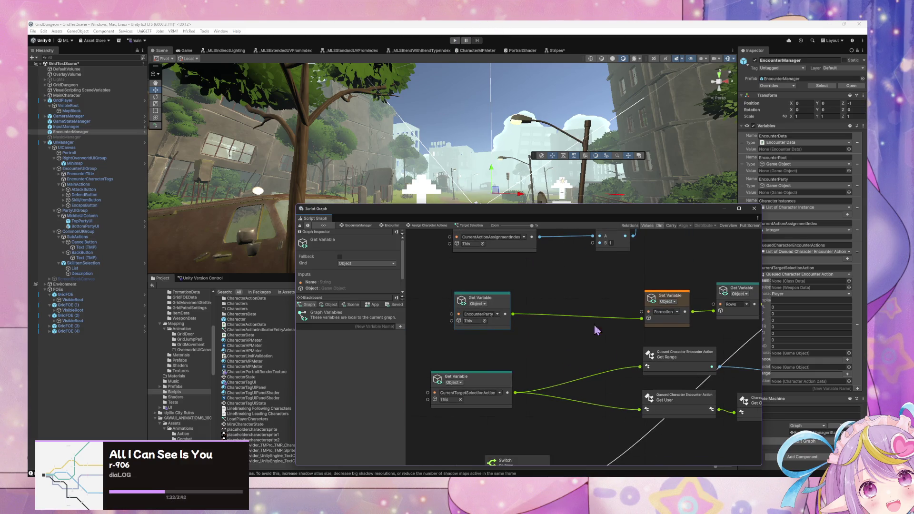
Move the graph window aside and view the assets in the ClassData folder
scroll(195, 381, up, 3)
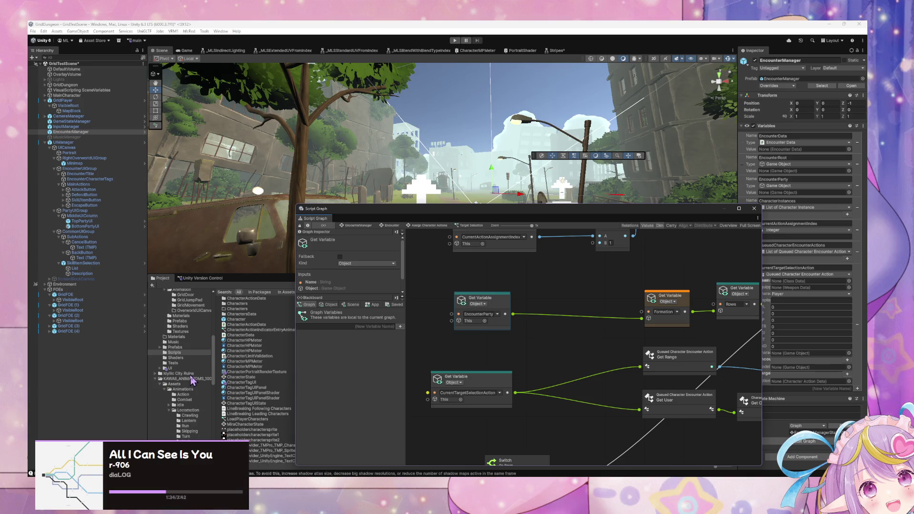
drag(356, 209, 513, 227)
scroll(186, 364, down, 5)
scroll(185, 367, up, 3)
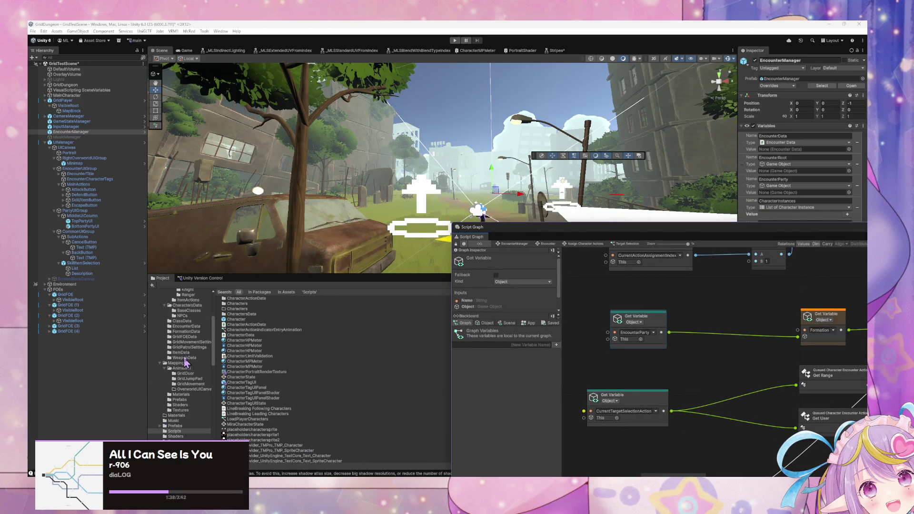
click(189, 321)
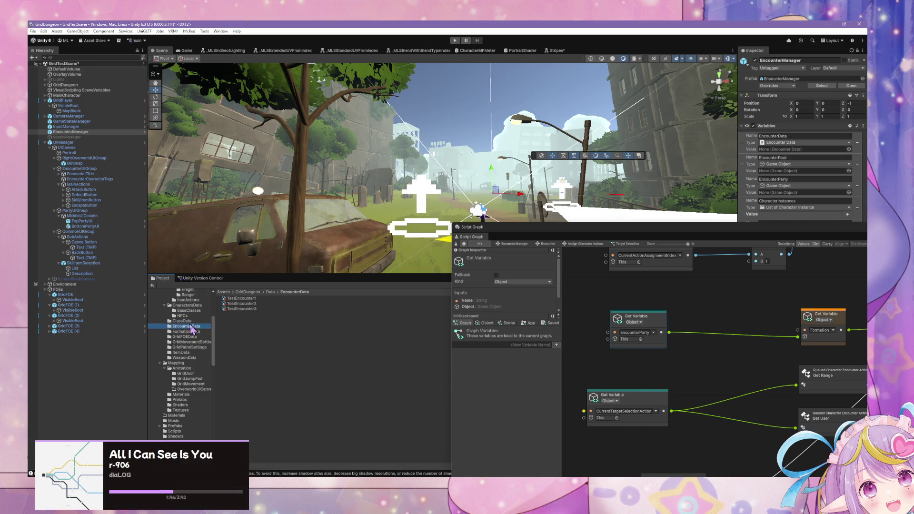
Show the contents of the GridDungeon Data folder in the Project browser
scroll(190, 350, up, 3)
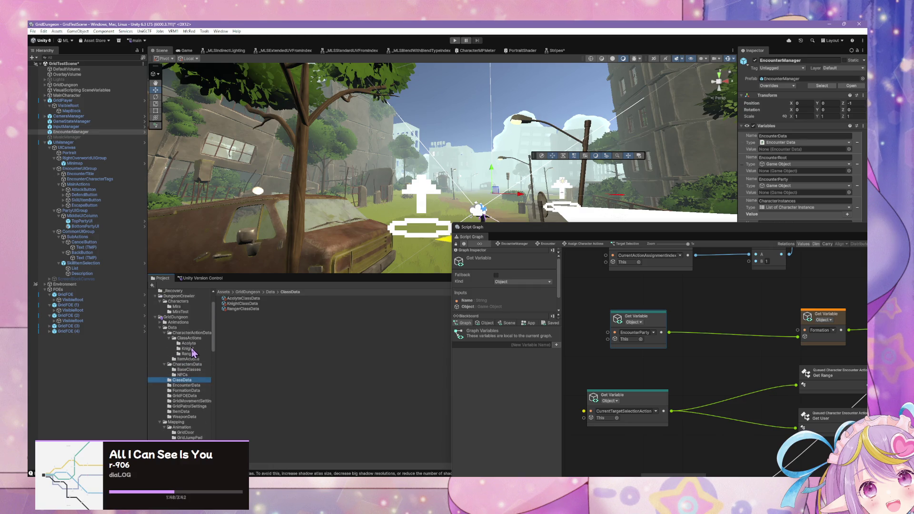
scroll(192, 352, down, 3)
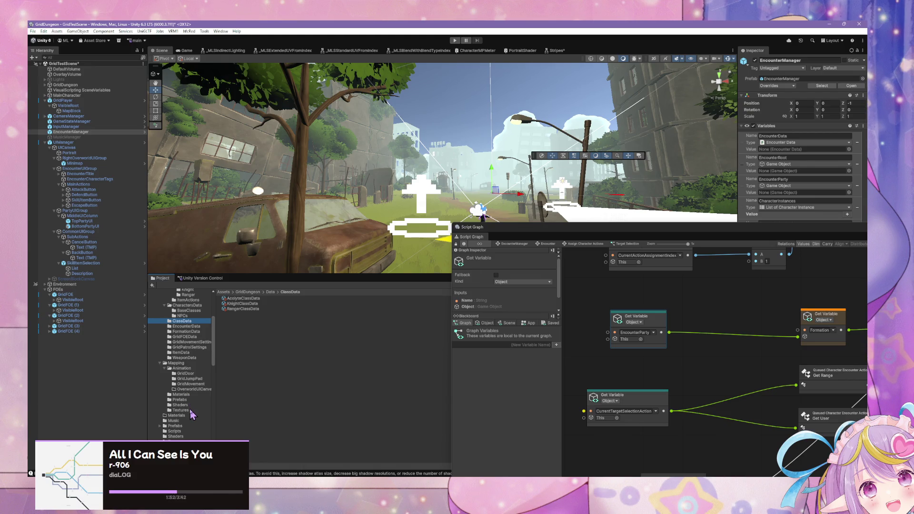
scroll(192, 402, down, 4)
scroll(191, 402, up, 10)
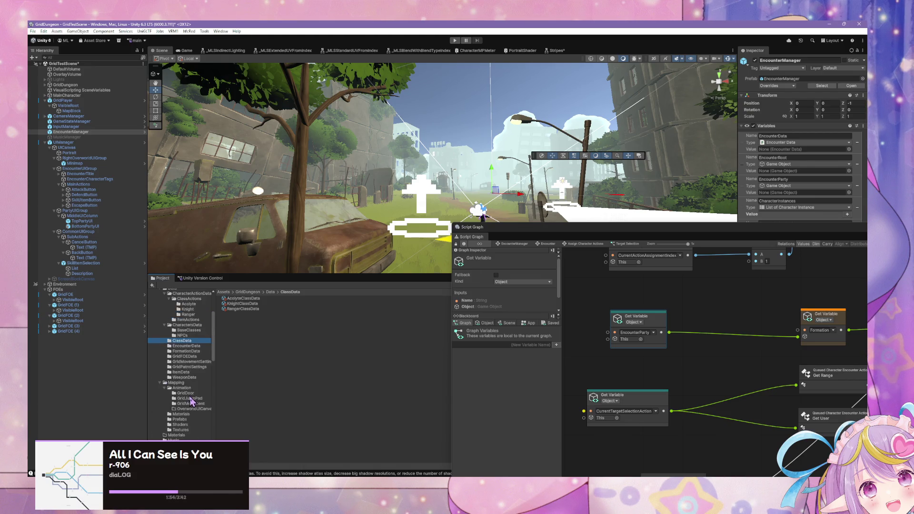
click(174, 360)
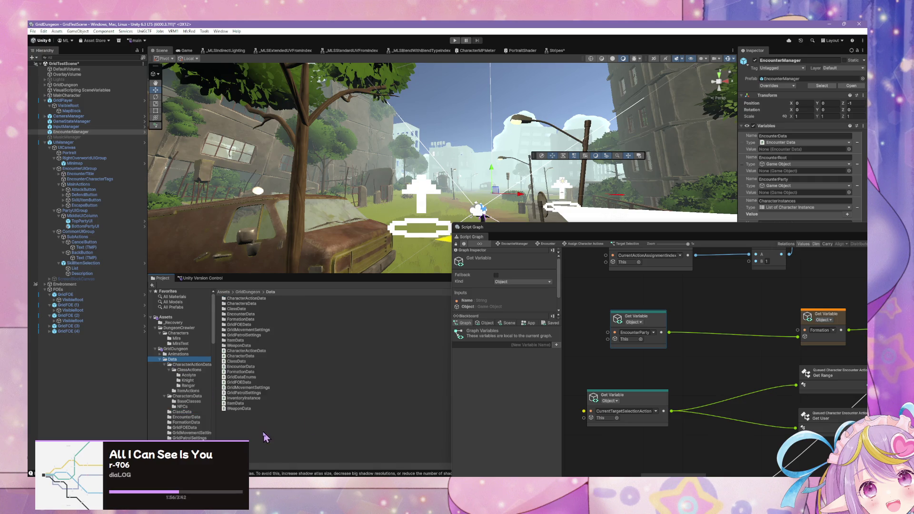
Create an empty C# script via Create > Scripting, name it PartyUtilities, and select it
right_click(262, 433)
mouse_move(347, 220)
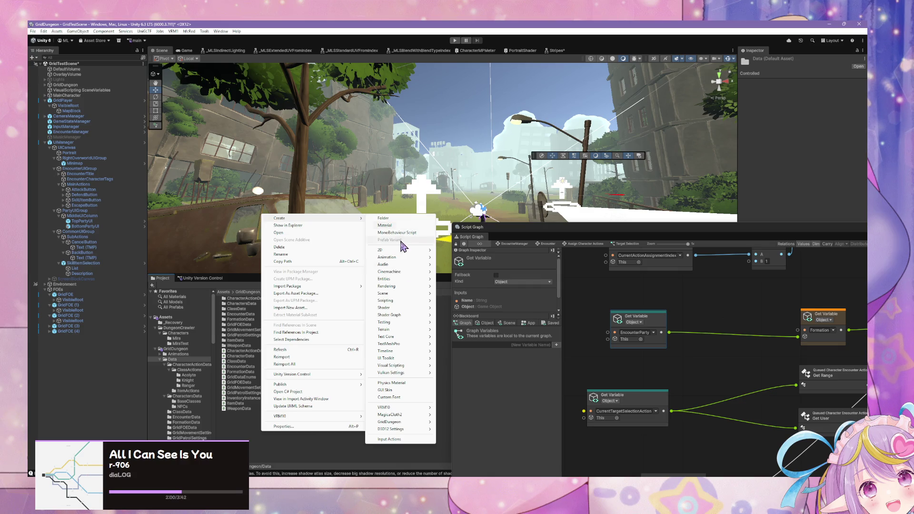
mouse_move(407, 280)
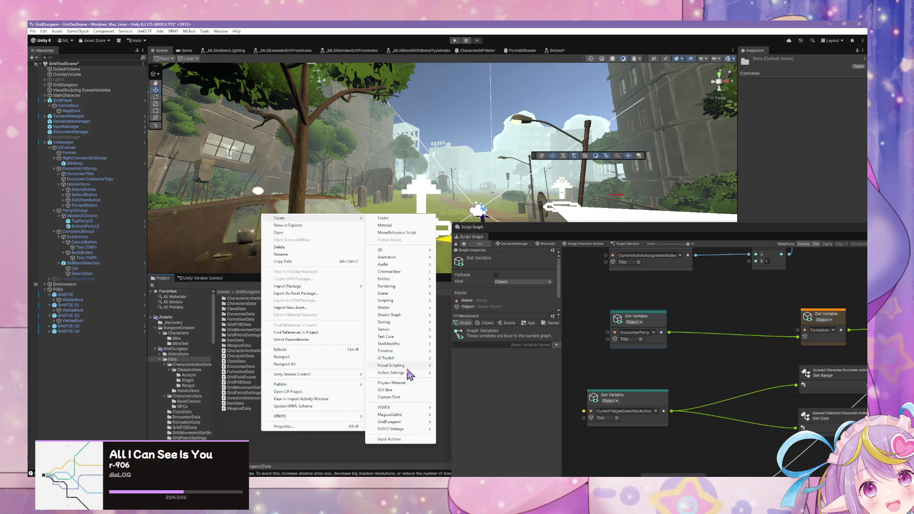
mouse_move(427, 302)
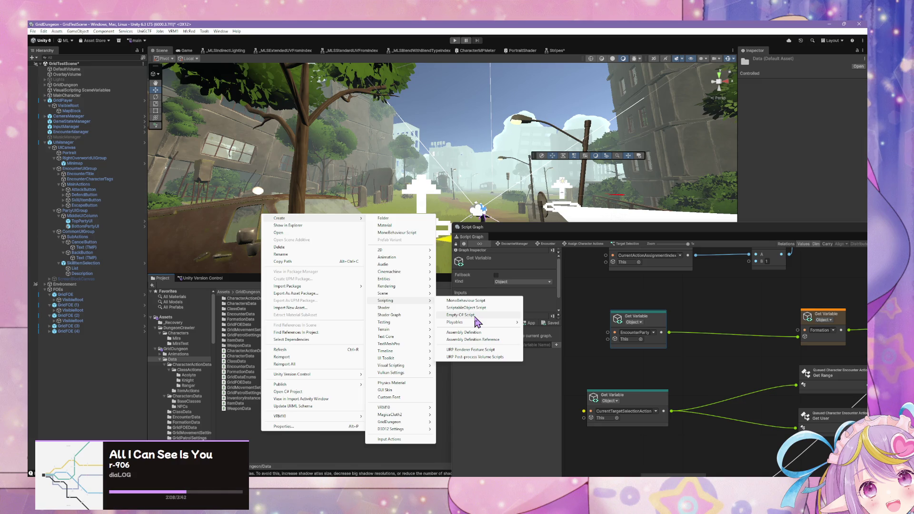
click(476, 322)
text(PartyUtilities)
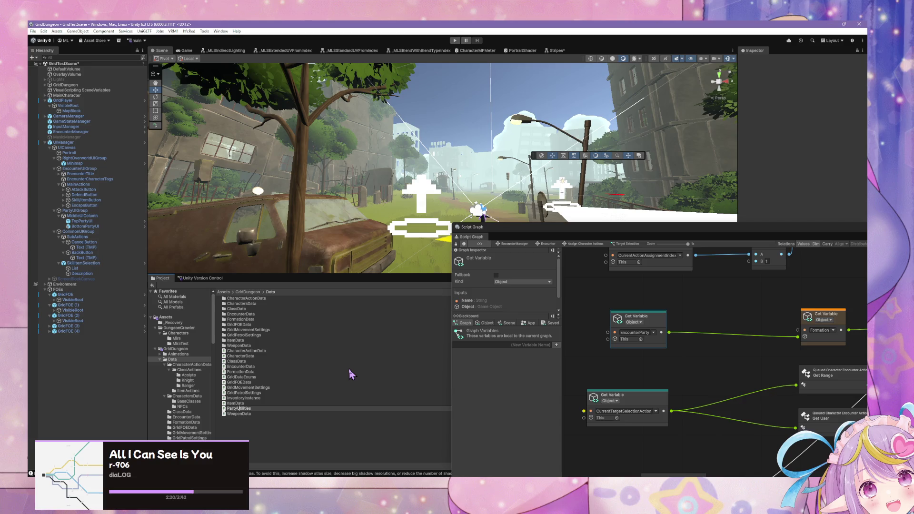
click(249, 409)
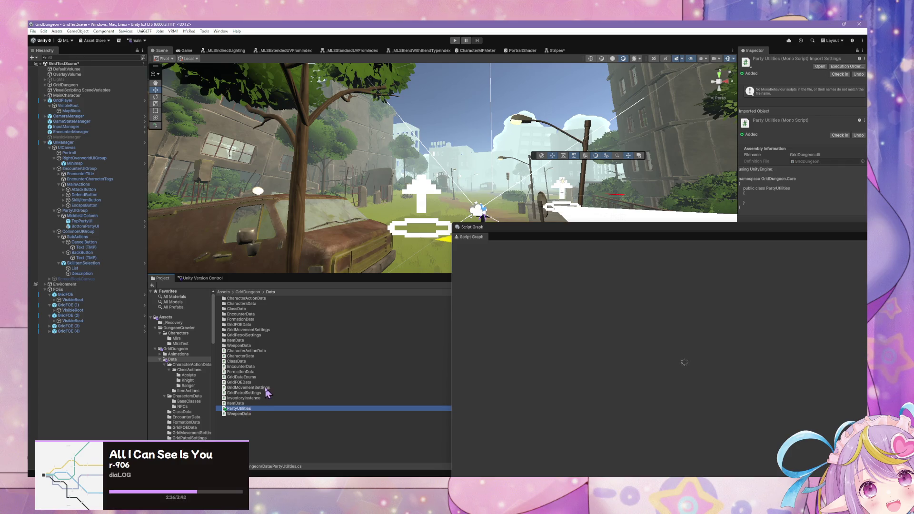
Open PartyUtilities.cs in Visual Studio Code and enlarge the editor window
double_click(245, 408)
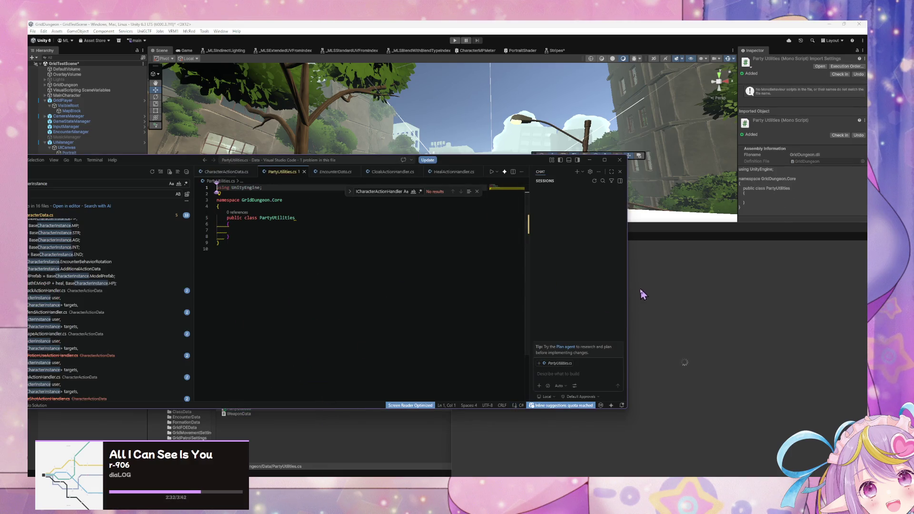
drag(627, 289, 742, 290)
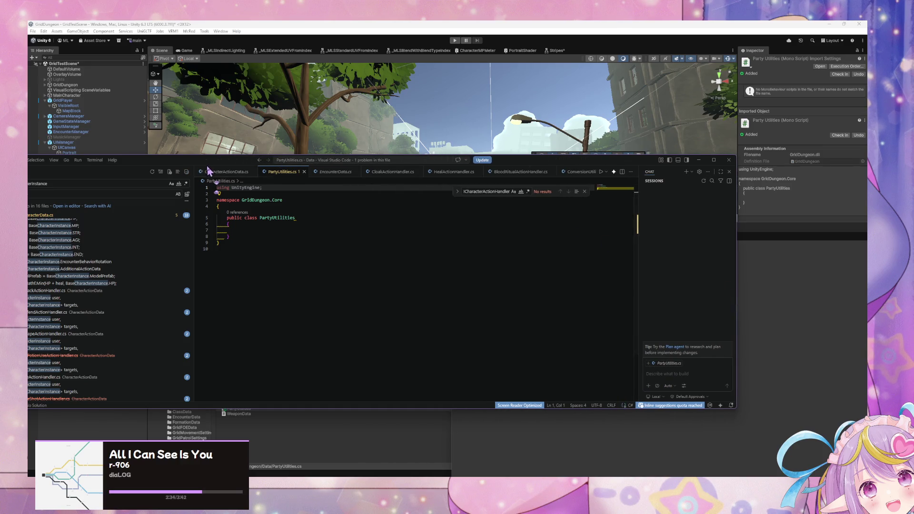
drag(381, 160, 582, 223)
click(482, 280)
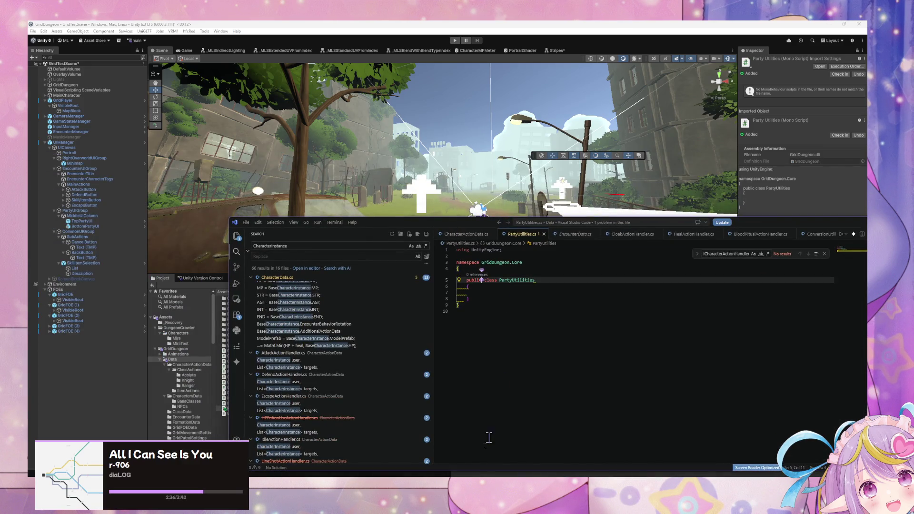
mouse_move(448, 474)
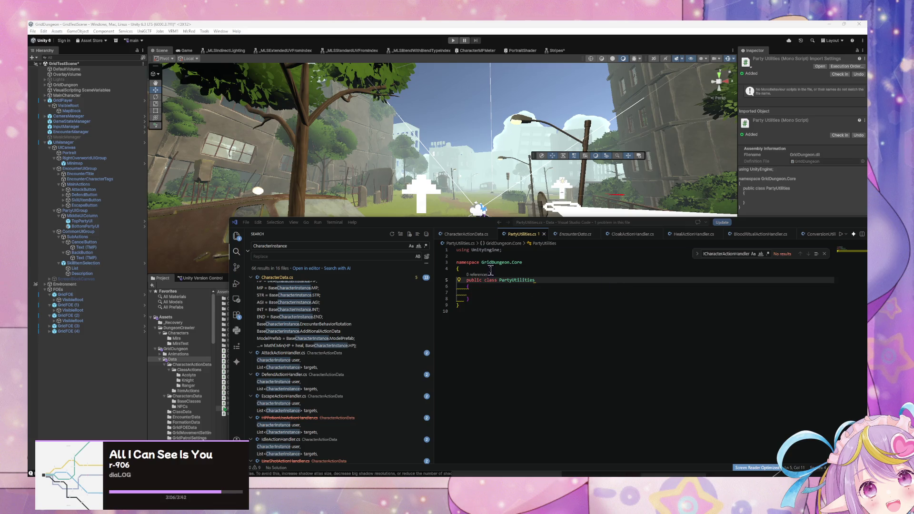
click(486, 285)
key(Escape)
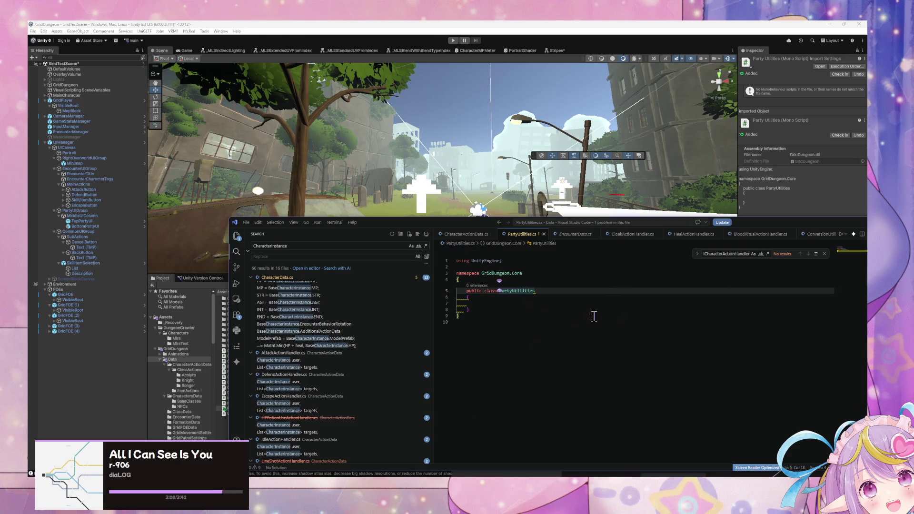
Make the PartyUtilities class static
click(590, 296)
click(499, 290)
key(Left)
key(Left)
key(Left)
key(Left)
key(Left)
key(Left)
text(static)
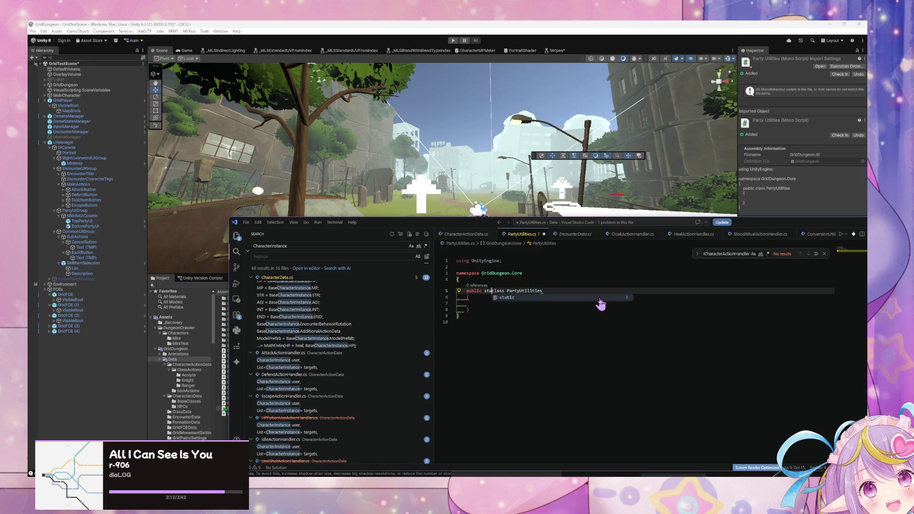
Start a method in the class body with 'public static Get'
click(486, 311)
click(508, 297)
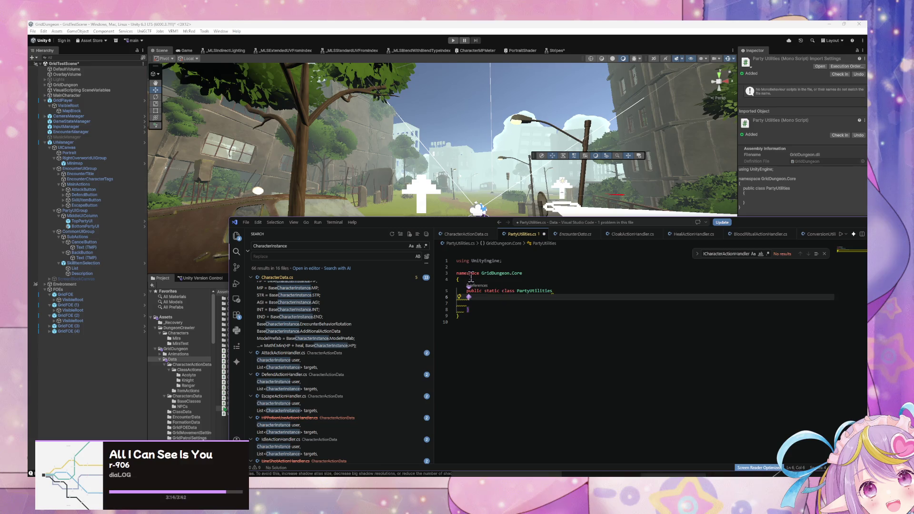
click(500, 305)
click(474, 279)
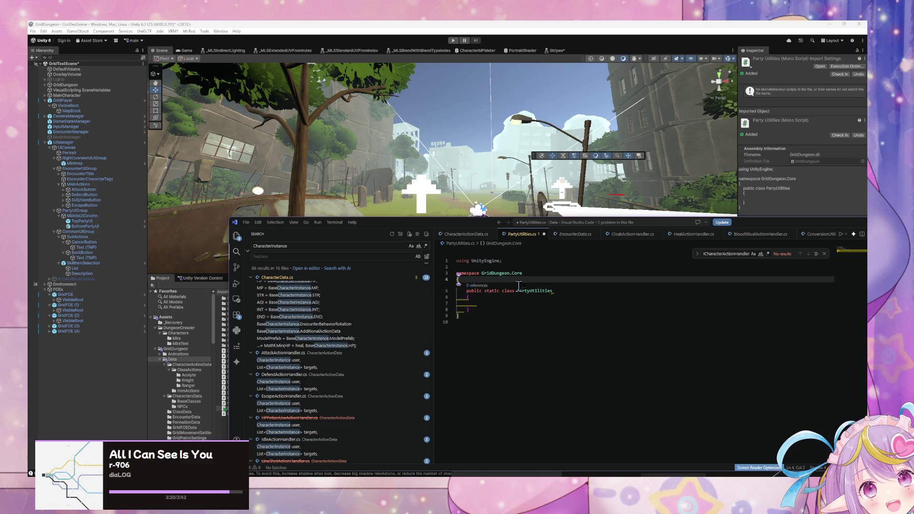
click(537, 301)
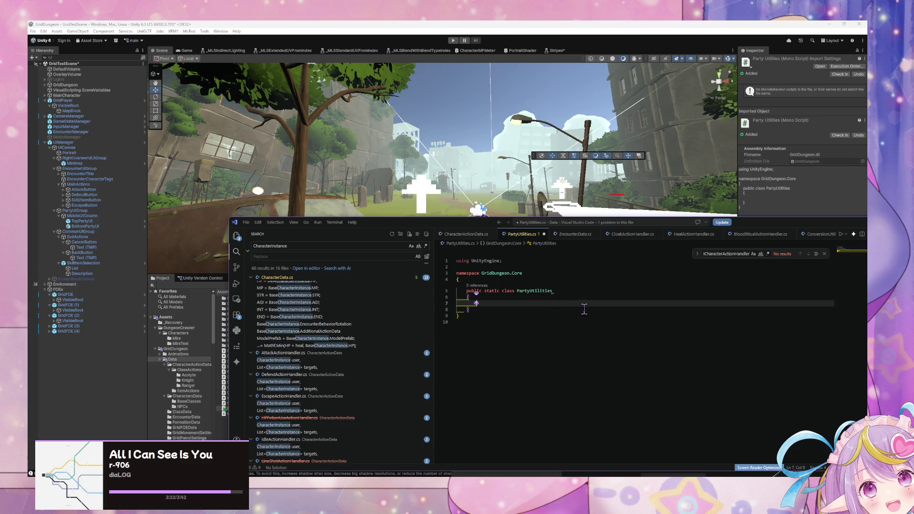
text(public static)
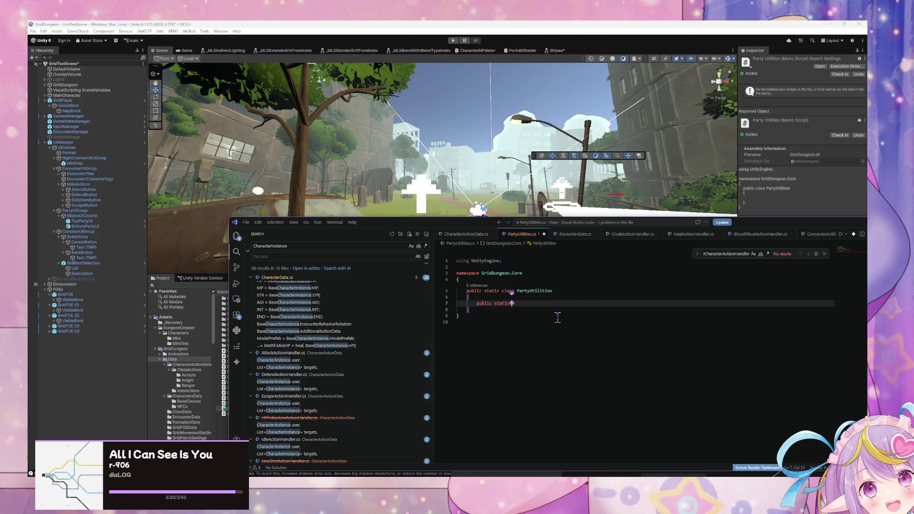
text(GetAll)
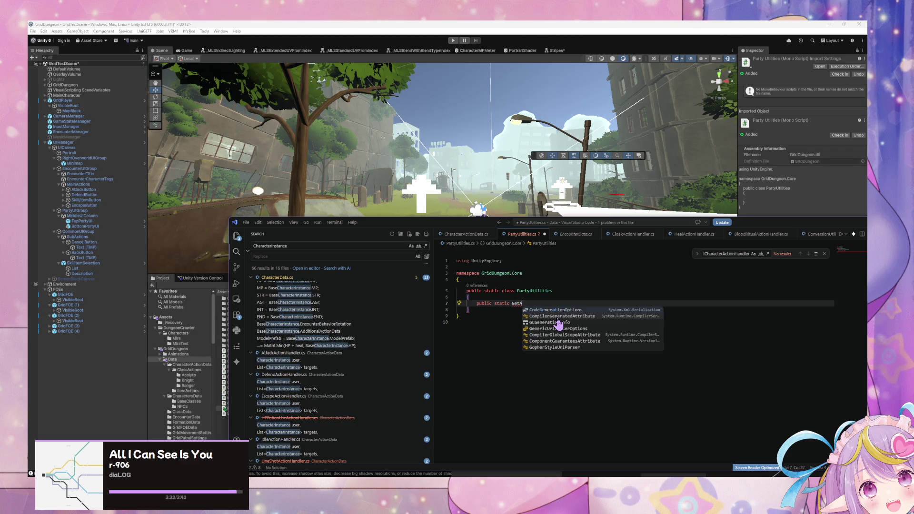
key(BackSpace)
key(BackSpace)
key(BackSpace)
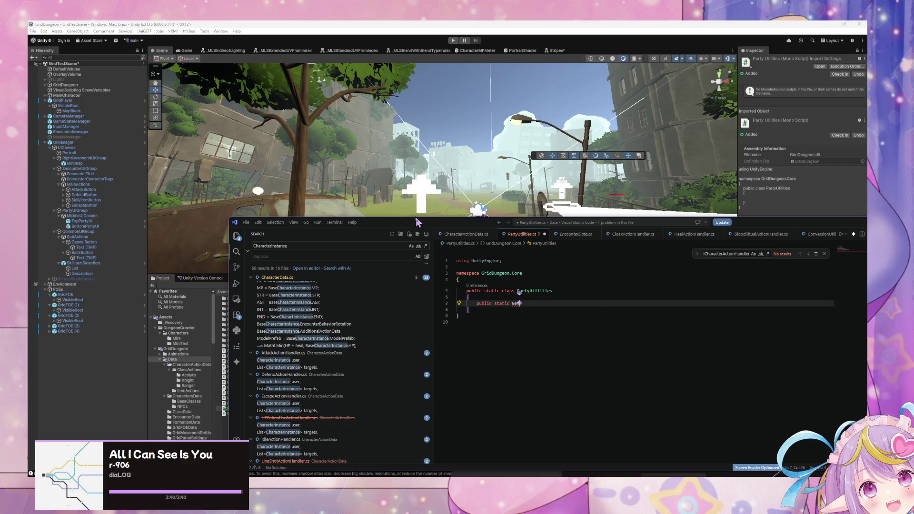
Move the code editor aside and bring Unity's Script Graph window to the centre
drag(413, 224, 566, 346)
mouse_move(582, 228)
mouse_down()
mouse_move(379, 192)
mouse_move(287, 130)
mouse_up()
scroll(438, 269, down, 3)
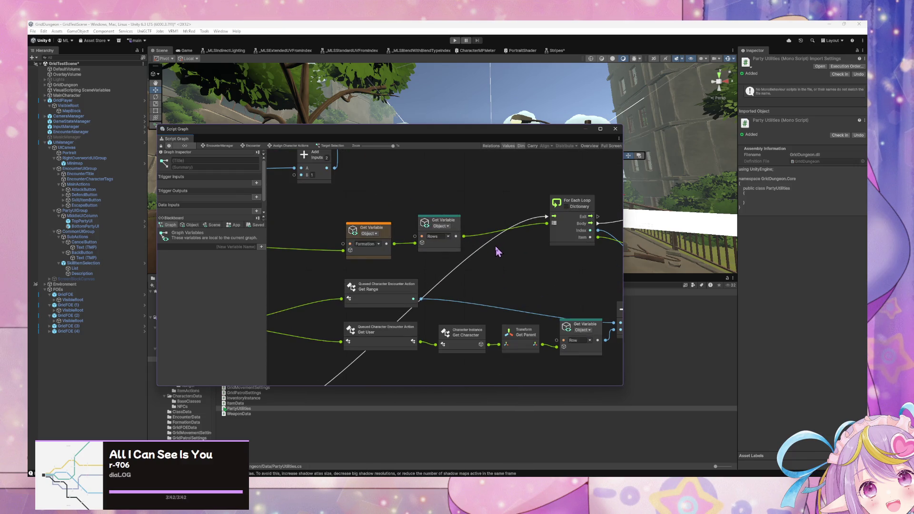
Pan across the Target Selection graph to inspect its Switch, For Each Loop, Transform and Add nodes
scroll(495, 246, down, 2)
scroll(337, 228, up, 5)
mouse_move(547, 271)
mouse_down()
mouse_move(445, 184)
mouse_move(539, 225)
mouse_move(417, 205)
mouse_move(444, 308)
mouse_move(478, 320)
mouse_up()
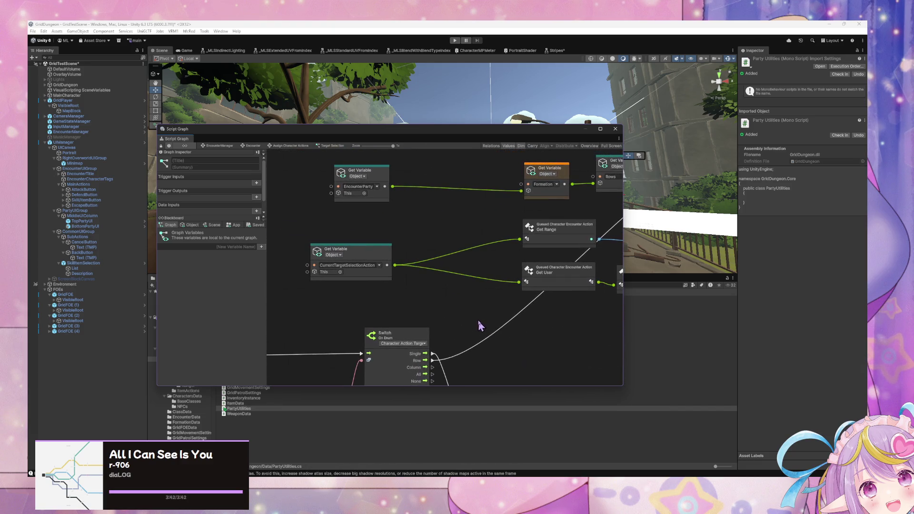
drag(444, 231, 295, 214)
mouse_move(476, 267)
mouse_down()
mouse_move(371, 257)
mouse_move(388, 198)
mouse_move(538, 212)
mouse_up()
drag(448, 258, 559, 256)
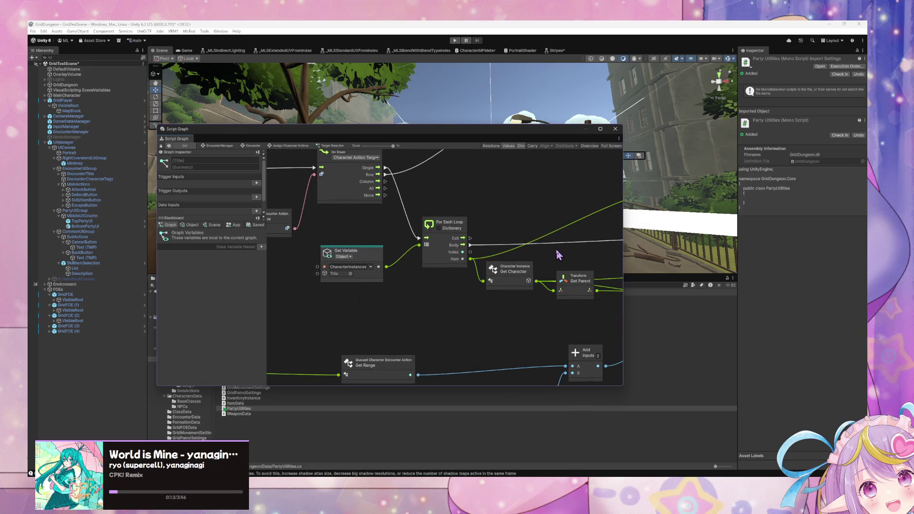
mouse_move(352, 259)
mouse_down()
mouse_move(459, 295)
mouse_move(434, 296)
mouse_move(444, 297)
mouse_up()
mouse_move(354, 270)
mouse_down()
mouse_move(439, 286)
mouse_move(403, 286)
mouse_up()
scroll(461, 312, down, 3)
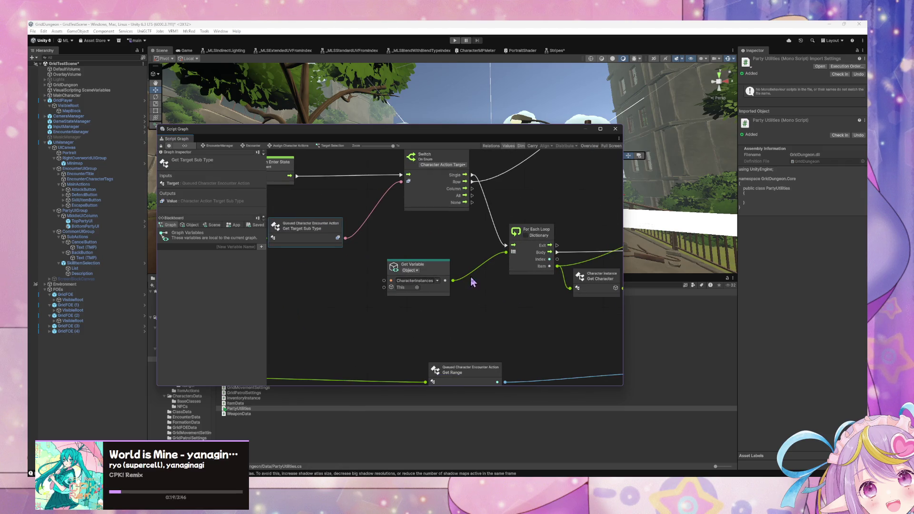
scroll(324, 292, up, 3)
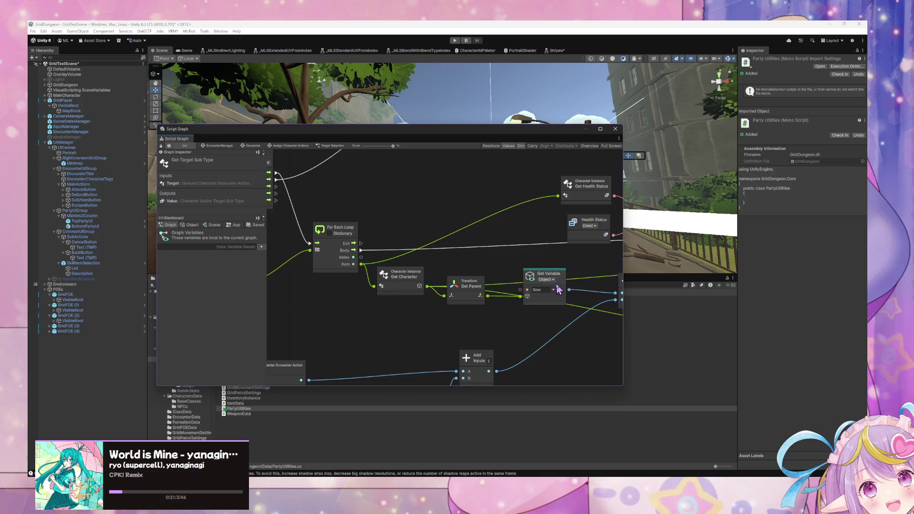
scroll(498, 286, up, 2)
scroll(318, 273, down, 2)
scroll(545, 276, down, 2)
scroll(452, 265, up, 2)
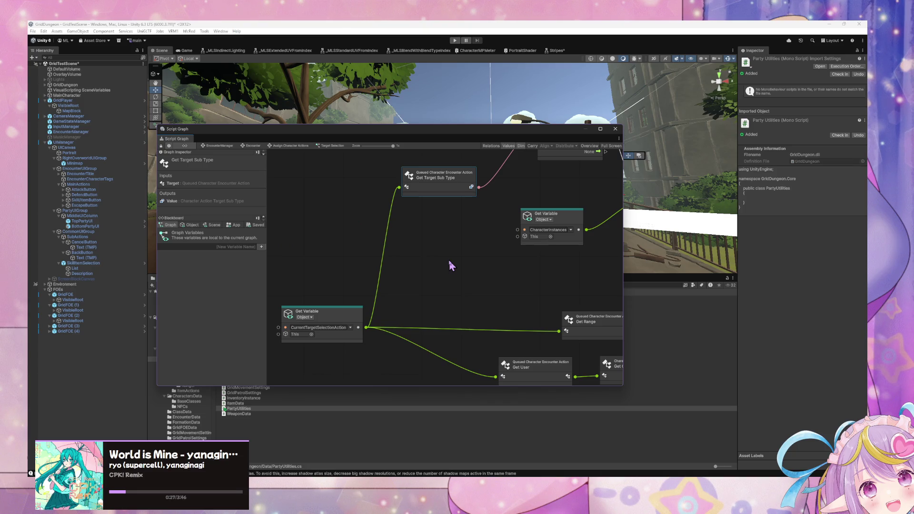
drag(449, 262, 399, 261)
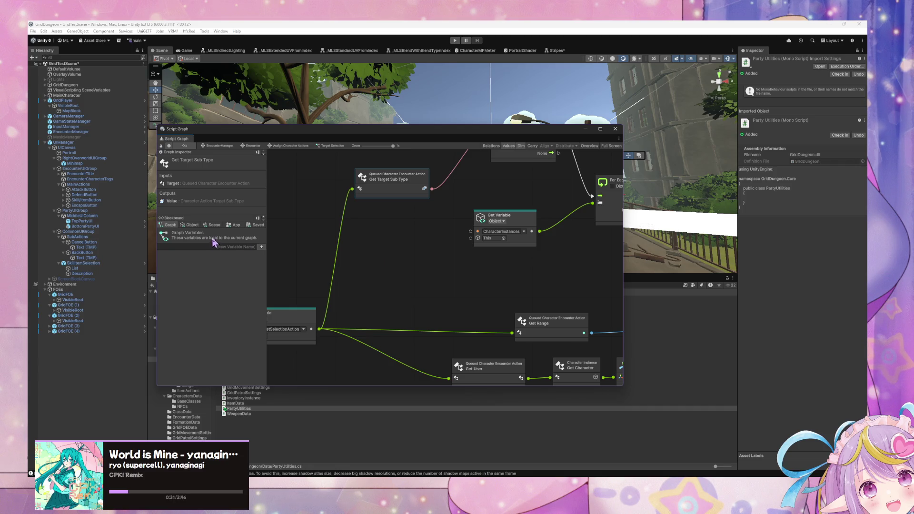
Review the Blackboard's Object variables, then return to the Encounter state graph
click(191, 224)
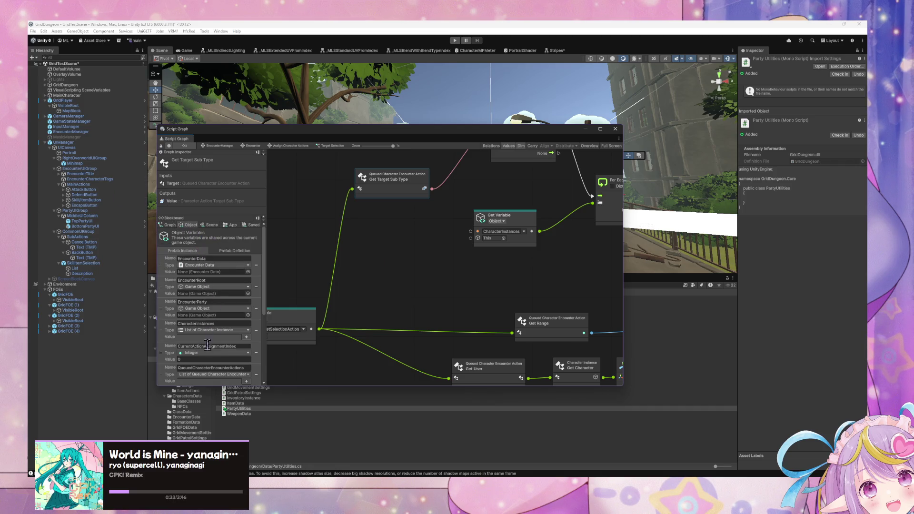
scroll(203, 348, down, 5)
scroll(215, 336, up, 2)
scroll(191, 295, up, 2)
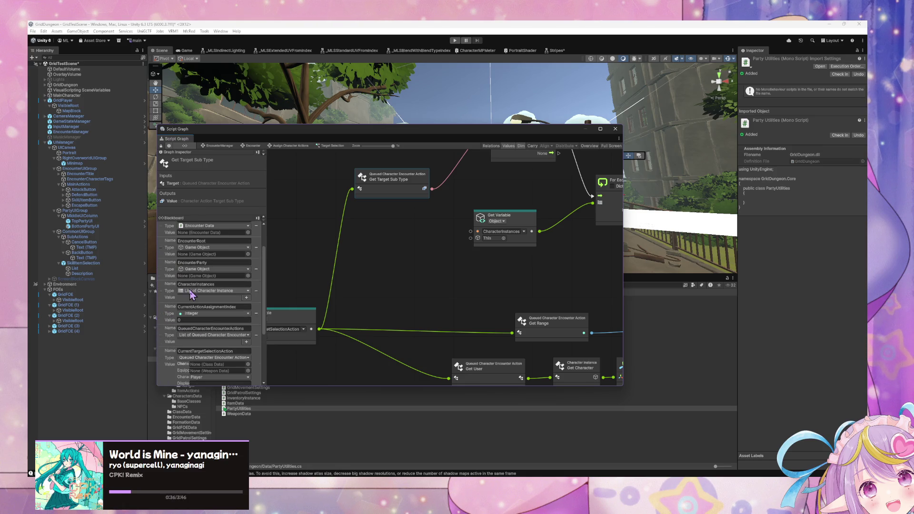
click(253, 146)
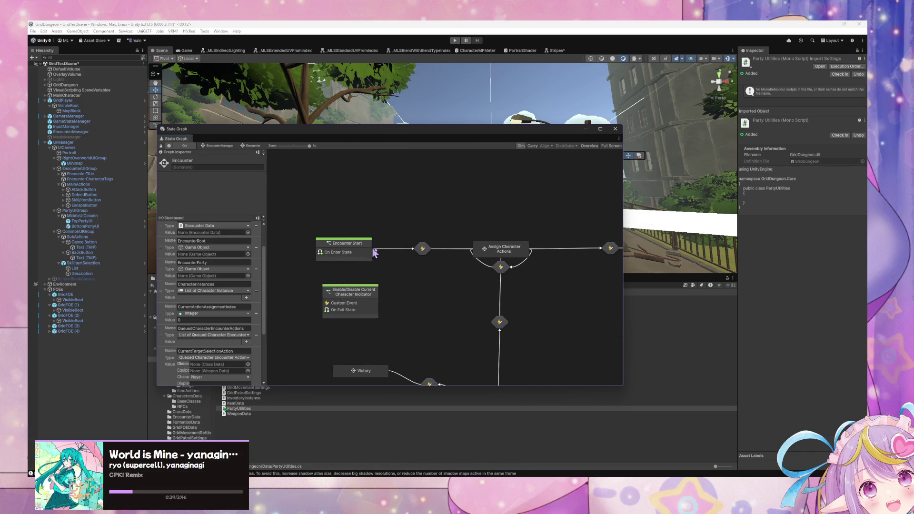
Open the Encounter Start script graph and reposition its CharacterInstances and EncounterParty variable nodes
double_click(363, 253)
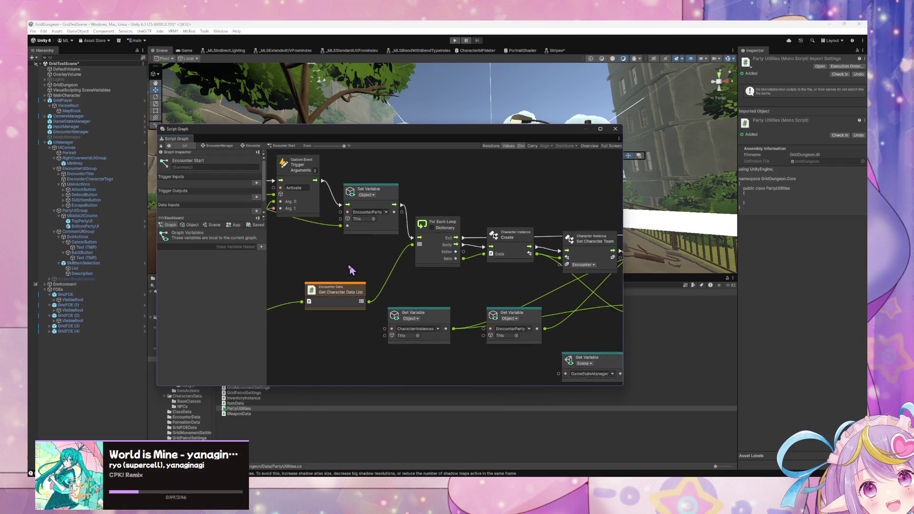
mouse_move(332, 265)
mouse_down()
mouse_move(274, 263)
mouse_move(429, 295)
mouse_move(418, 292)
mouse_move(432, 309)
mouse_move(449, 293)
mouse_up()
mouse_move(498, 335)
mouse_down()
mouse_move(521, 316)
mouse_move(378, 304)
mouse_up()
click(452, 327)
drag(451, 327, 415, 369)
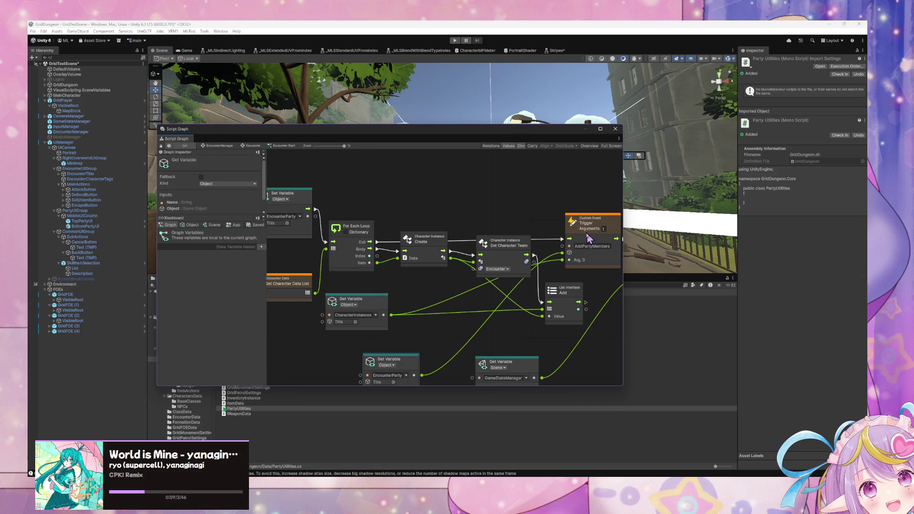
Move the Custom Event and Set Character Team nodes, and shift the graph window aside
drag(591, 226, 585, 234)
drag(507, 244, 502, 222)
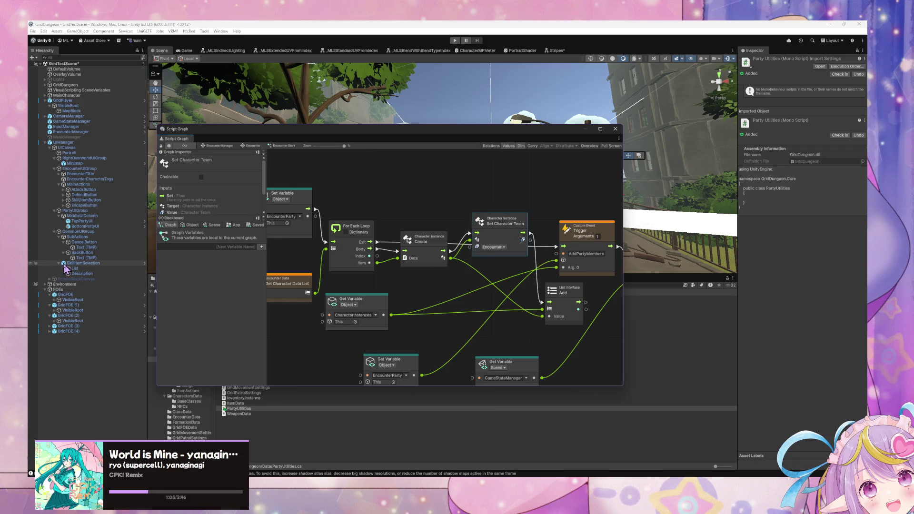
mouse_move(289, 137)
mouse_down()
mouse_move(681, 353)
mouse_move(535, 303)
mouse_up()
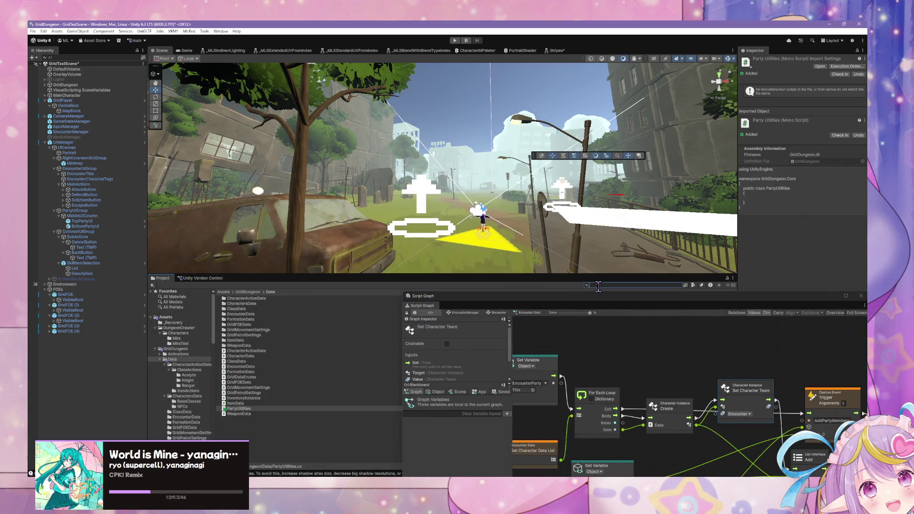
Find the Party prefab via a 'party' search, show its State Graph, and enter Play mode
text(party)
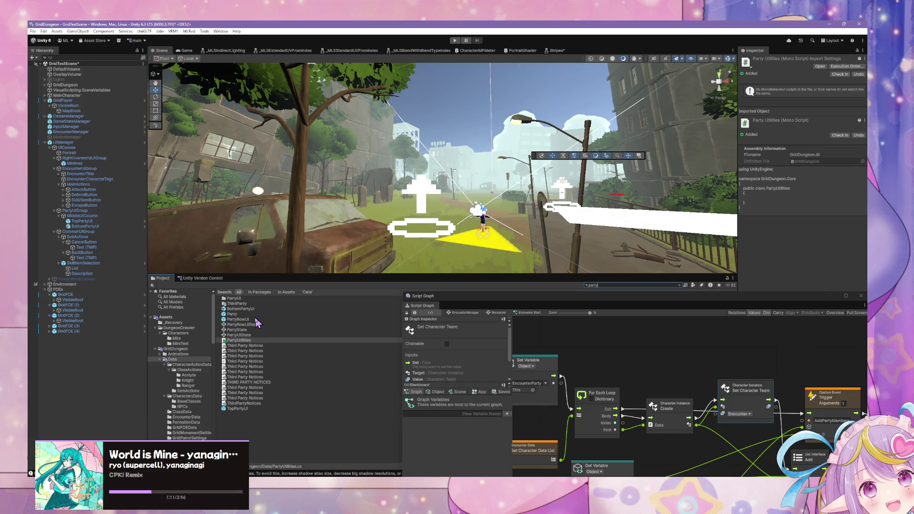
click(251, 320)
click(238, 314)
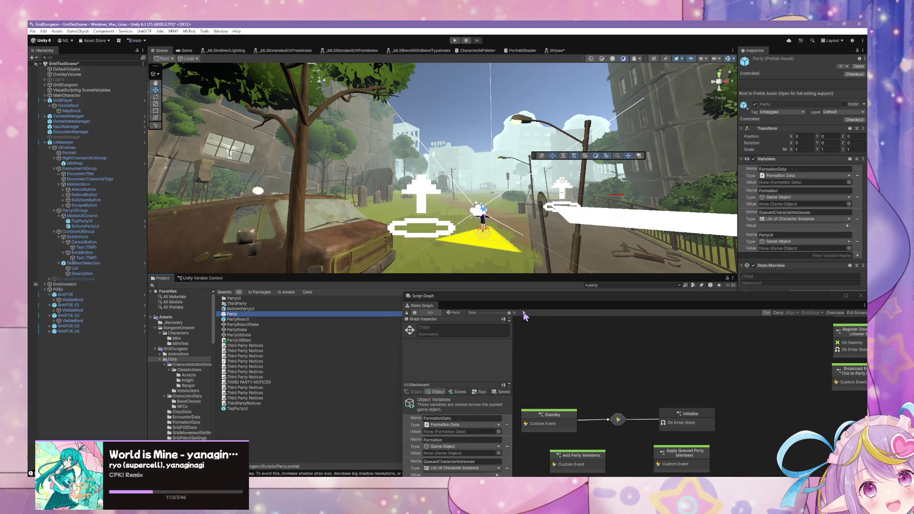
drag(494, 300, 393, 152)
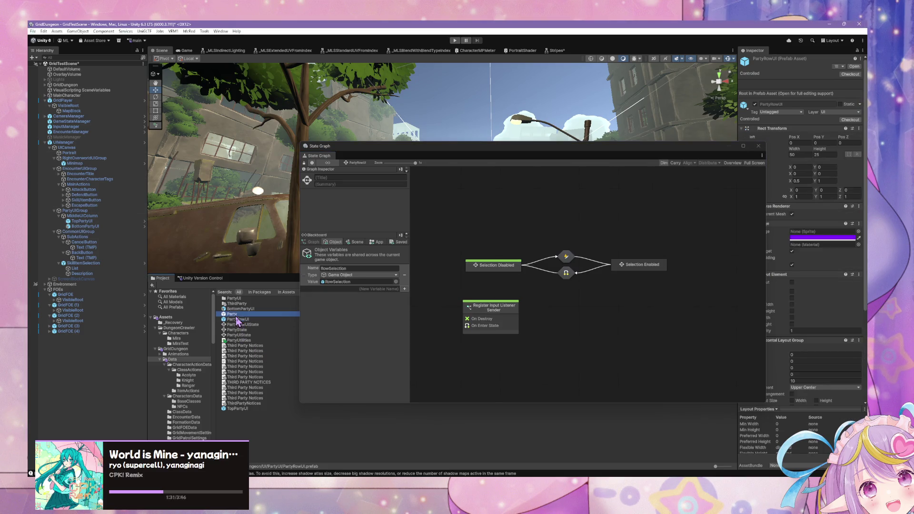
click(456, 42)
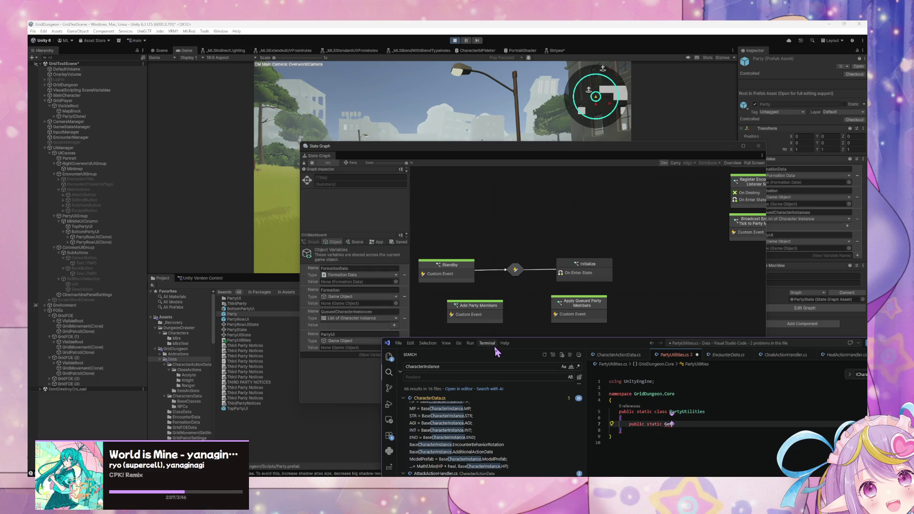
text(t)
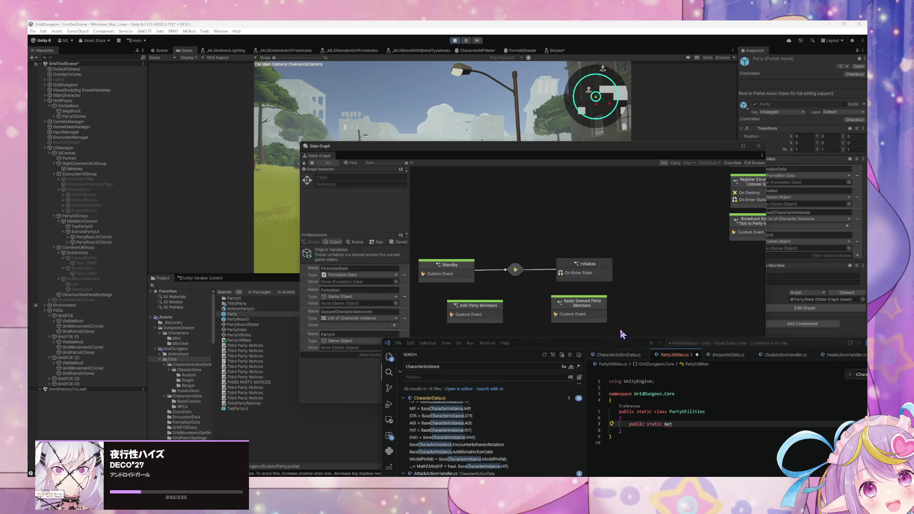
click(683, 422)
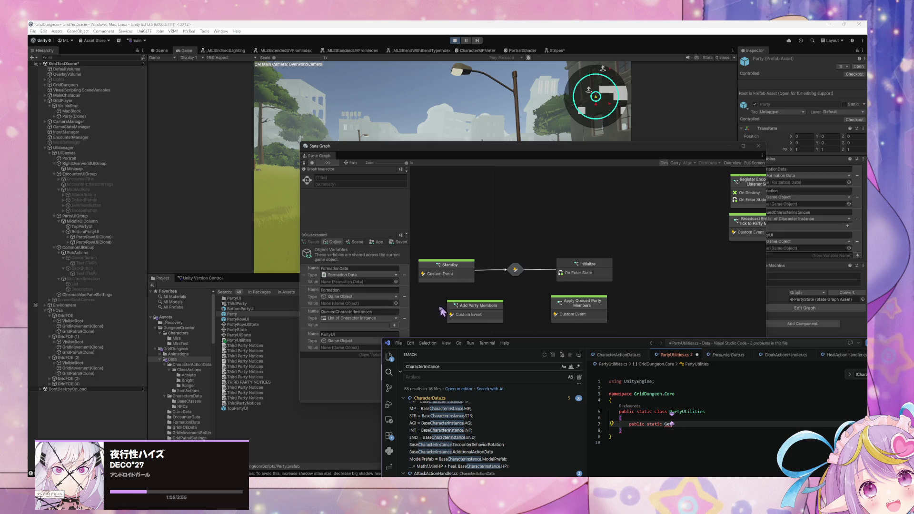
Select and expand PartyRowUI(Clone) to show its RowSelection, Acolyte, Knight and Ranger children
click(605, 293)
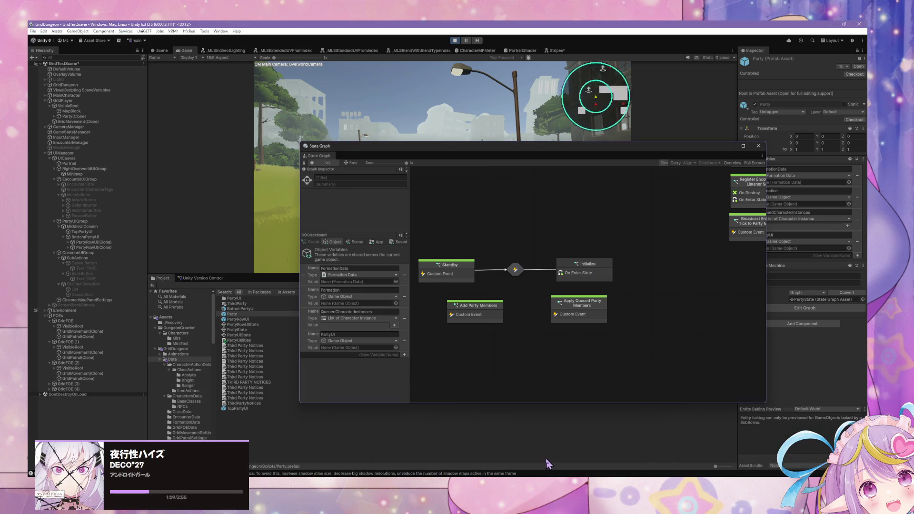
click(78, 243)
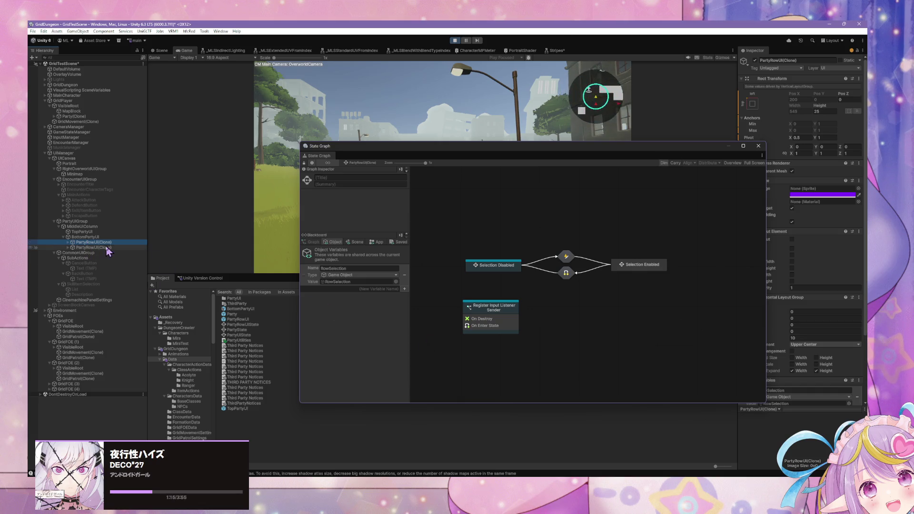
key(Right)
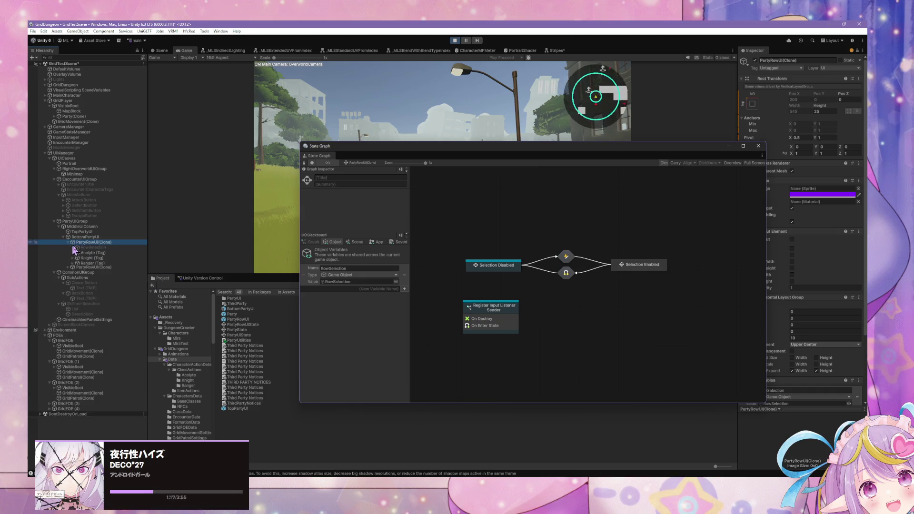
key(alt+Tab)
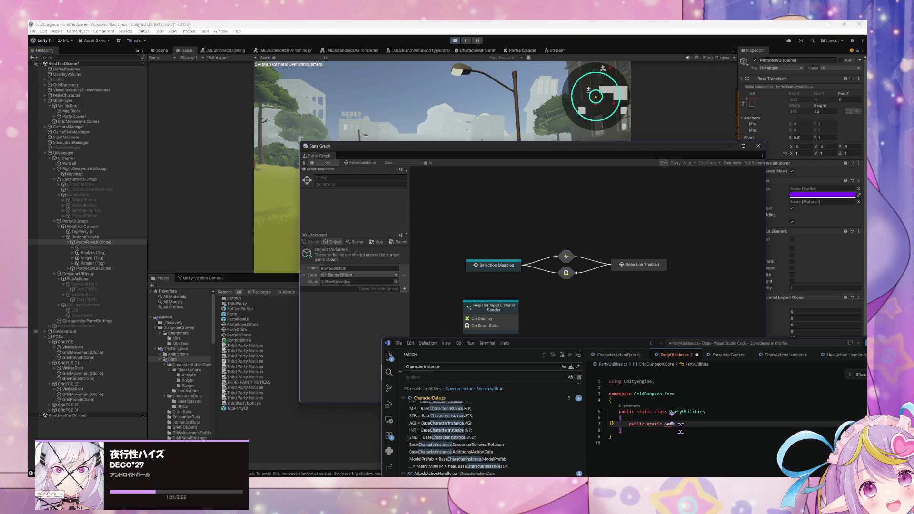
Write the signature public static List<CharacterInstance> GetCharacterInstancesFromPartyUI and open its body braces
text(tPar)
text(ty)
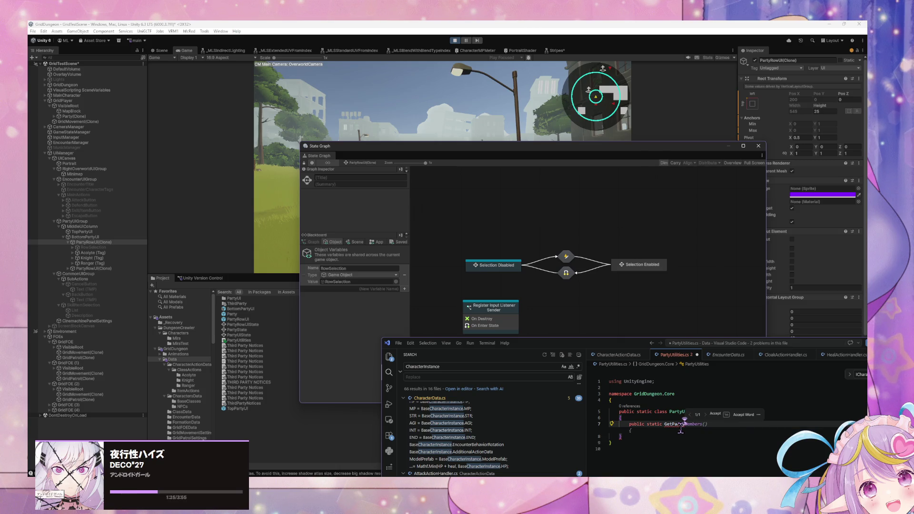
key(BackSpace)
key(BackSpace)
key(BackSpace)
text(List<Character)
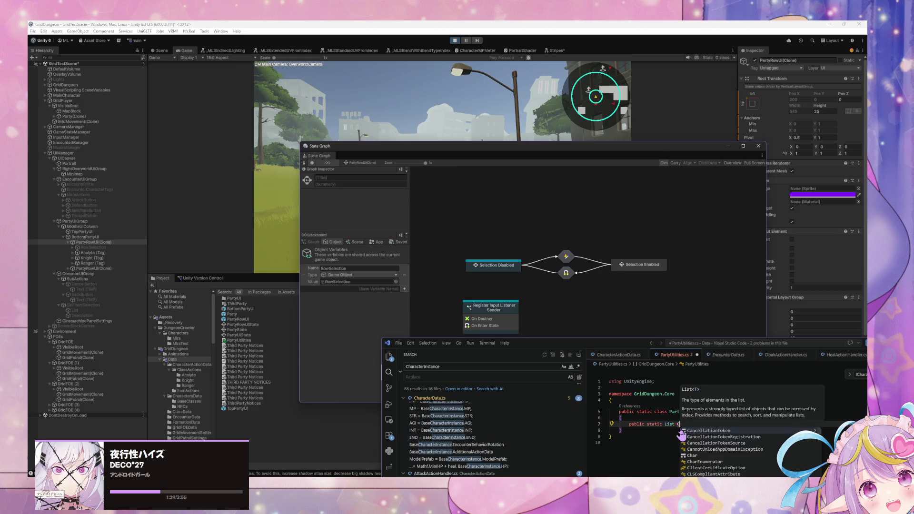
text(nstac)
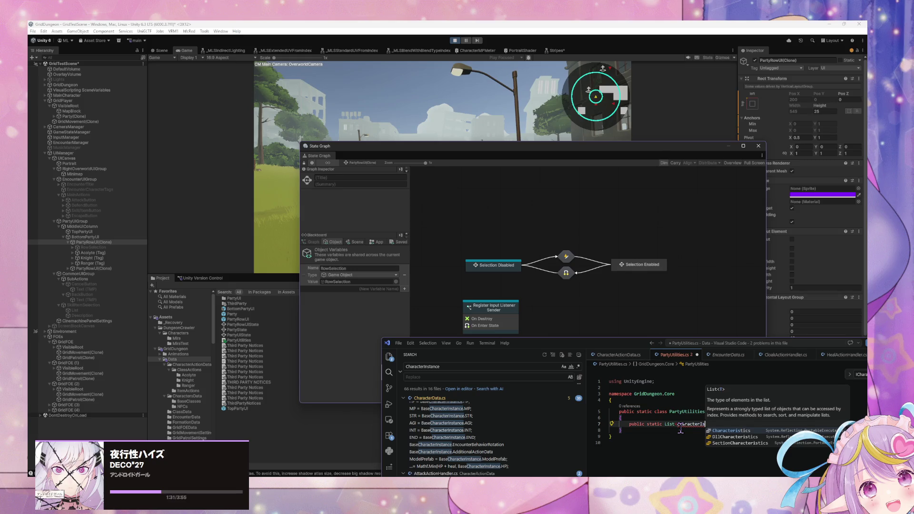
text(ne)
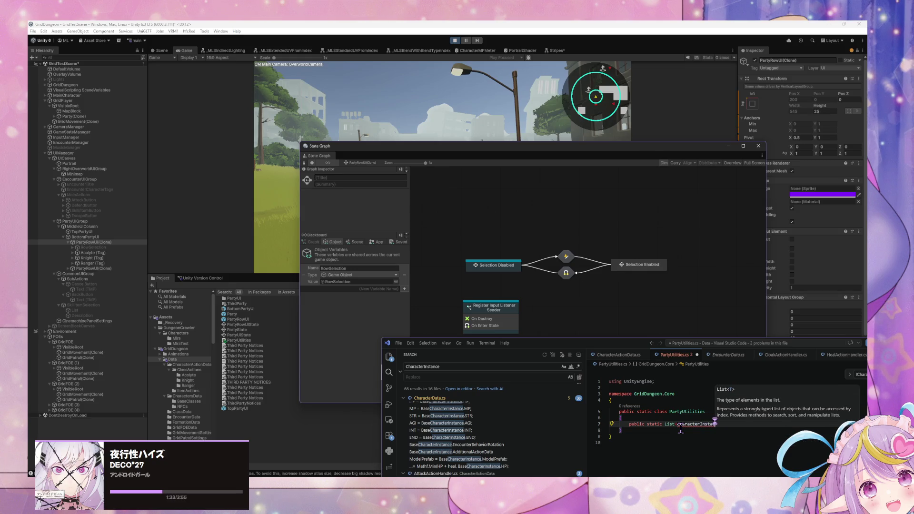
text(>)
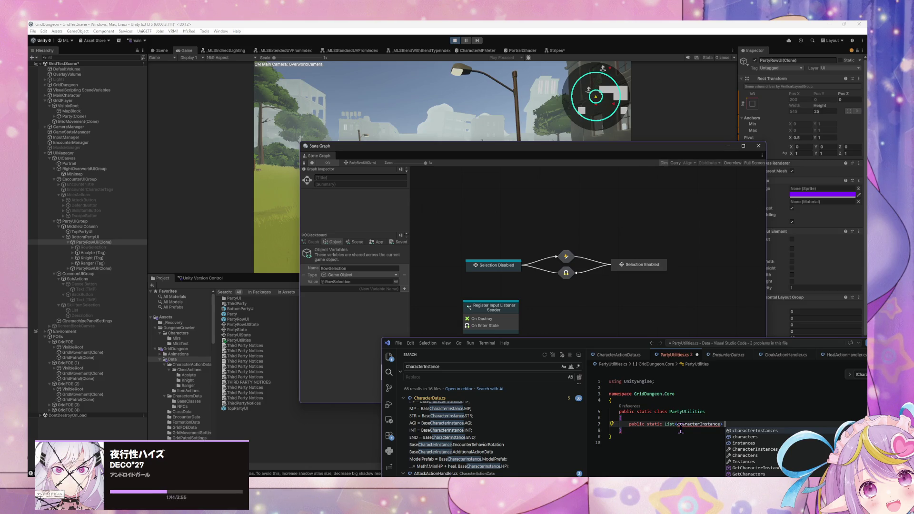
text(Get)
drag(614, 343, 555, 219)
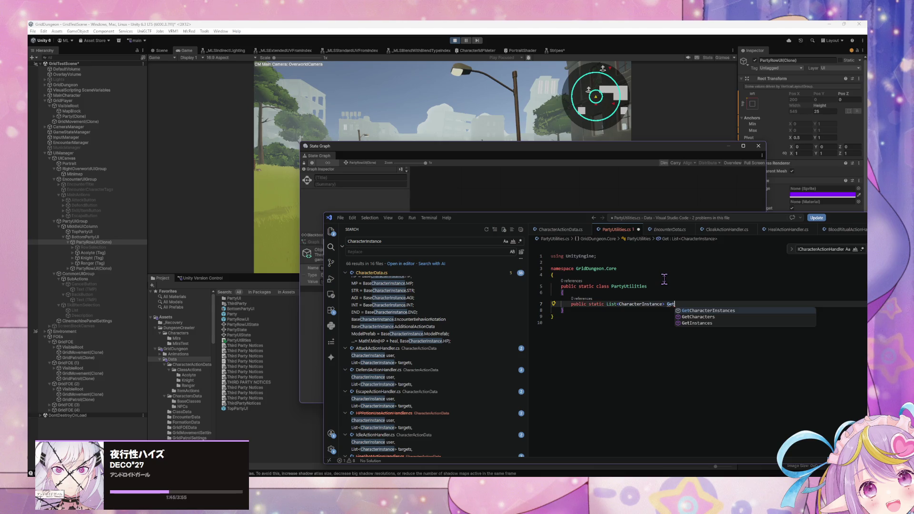
key(Tab)
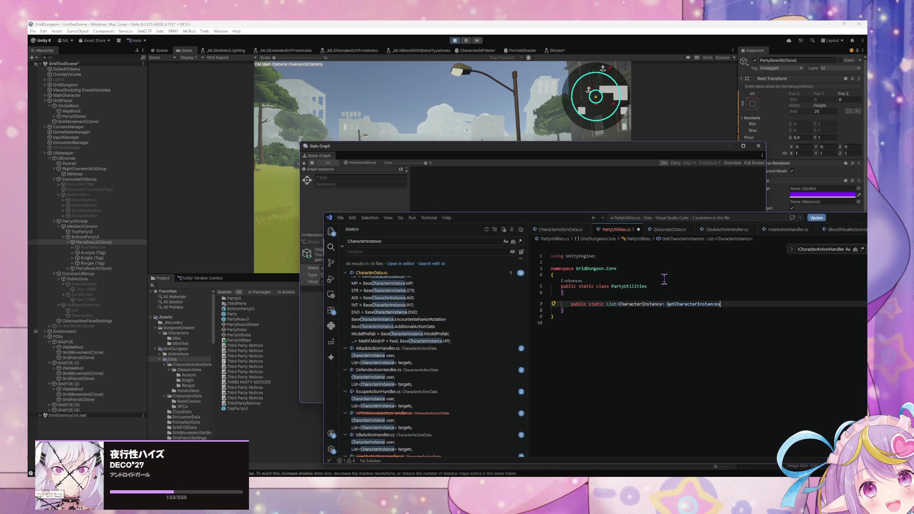
text(FromPartyUI ()
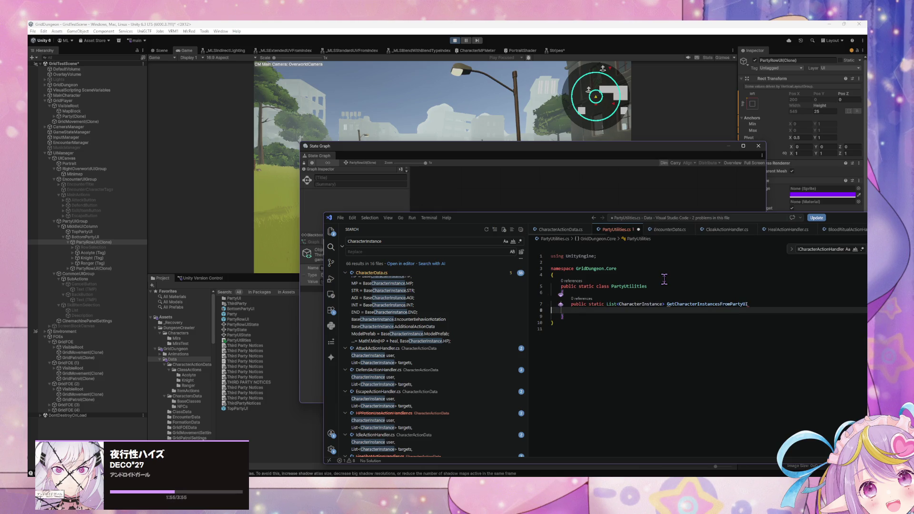
key(BackSpace)
key(BackSpace)
key(Return)
text({)
key(Return)
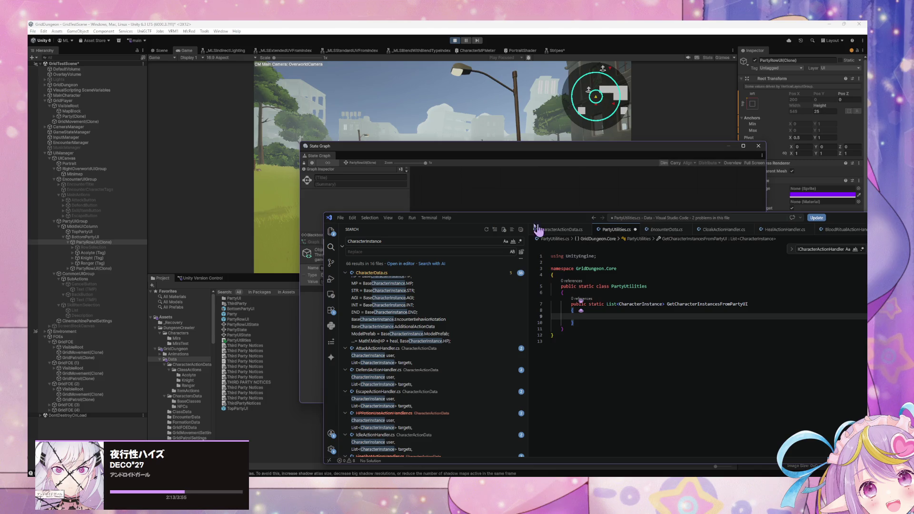
click(305, 282)
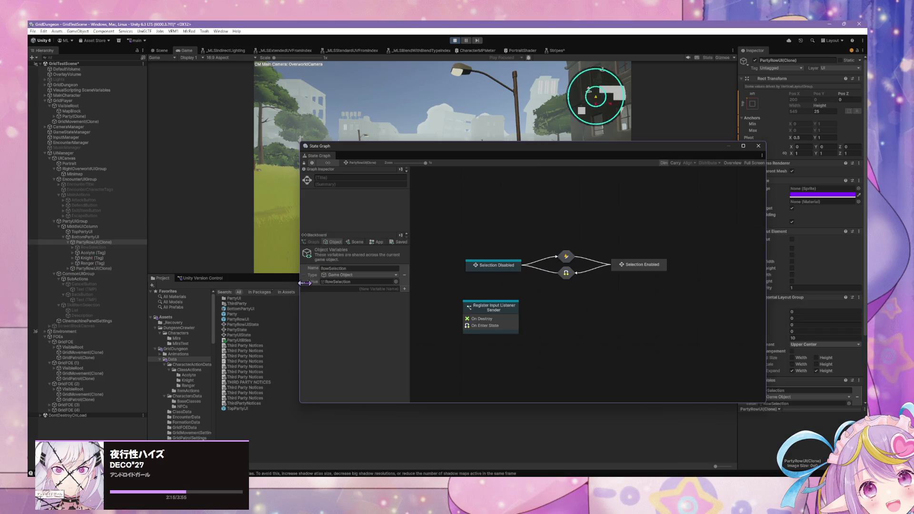
click(95, 253)
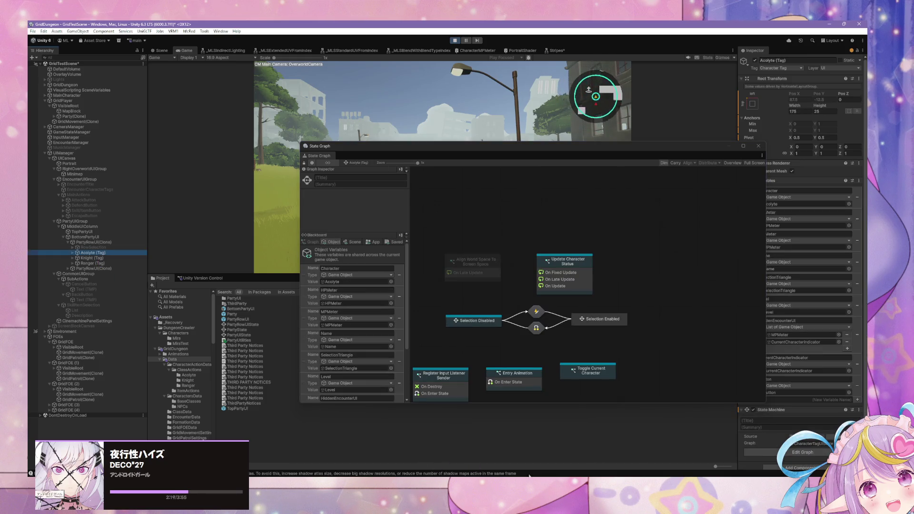
key(alt+Tab)
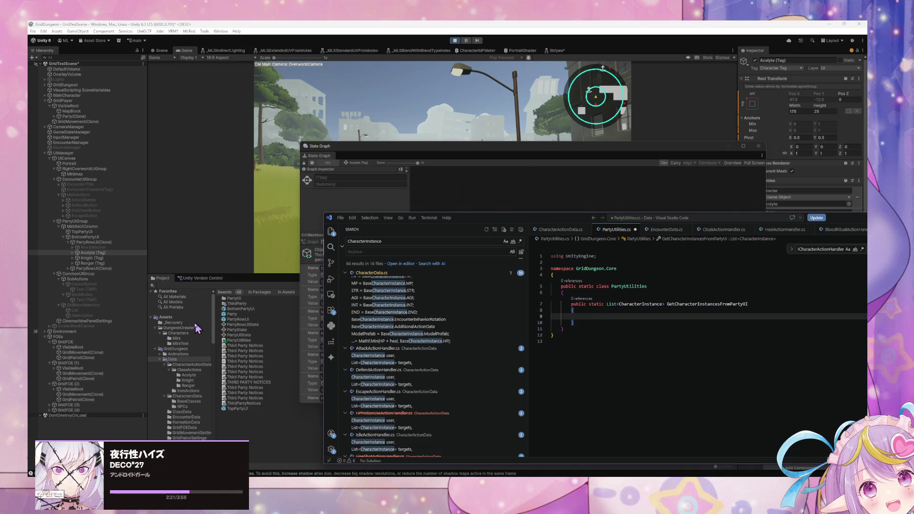
click(759, 304)
Add a GameObject partyUI parameter to GetCharacterInstancesFromPartyUI
text((Gam)
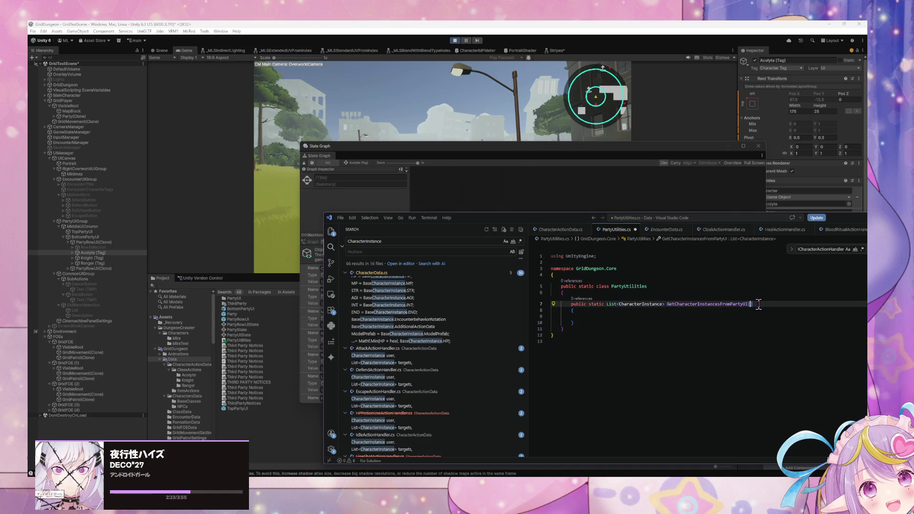
key(Tab)
drag(563, 329, 576, 323)
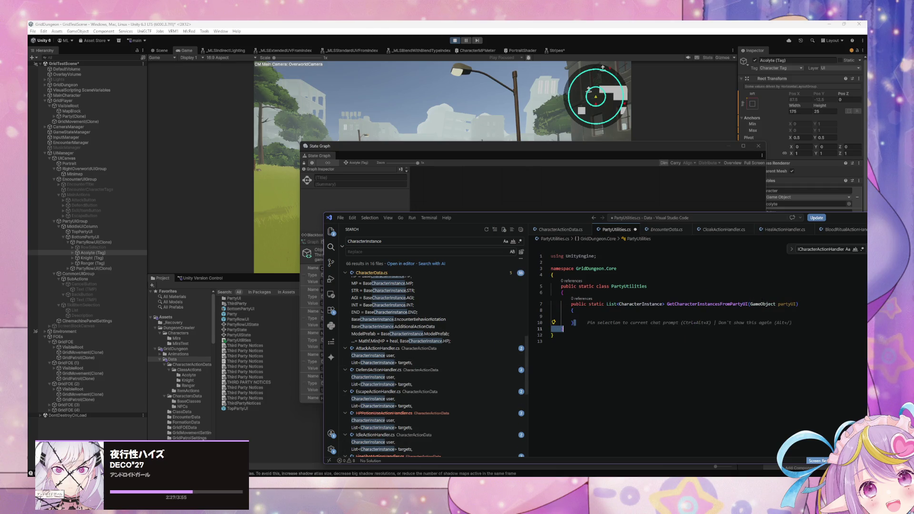
mouse_move(448, 476)
mouse_move(443, 452)
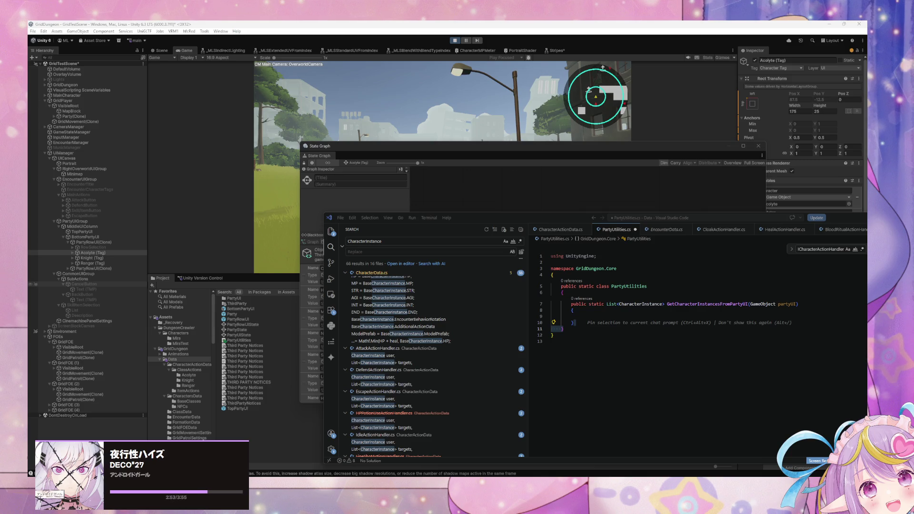
Declare characterInstances = new List<CharacterInstance>() in the body and begin the return line
click(622, 316)
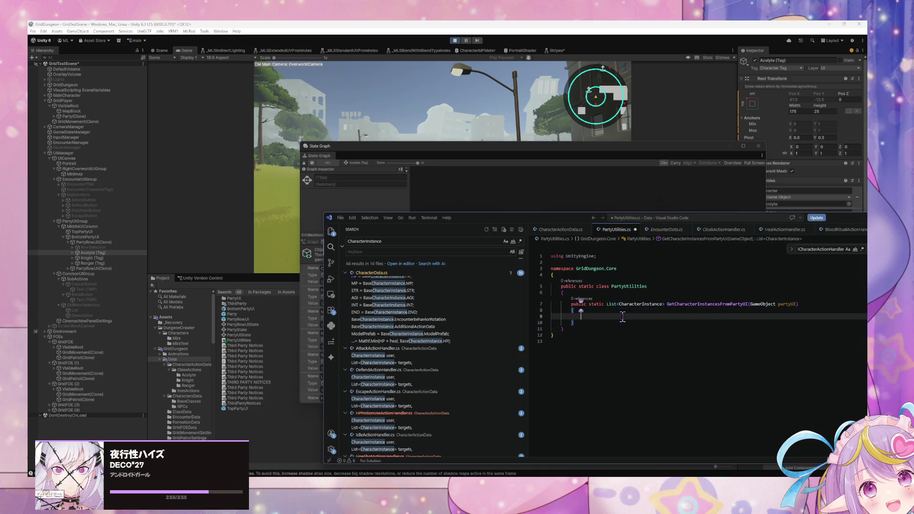
text(List<Character)
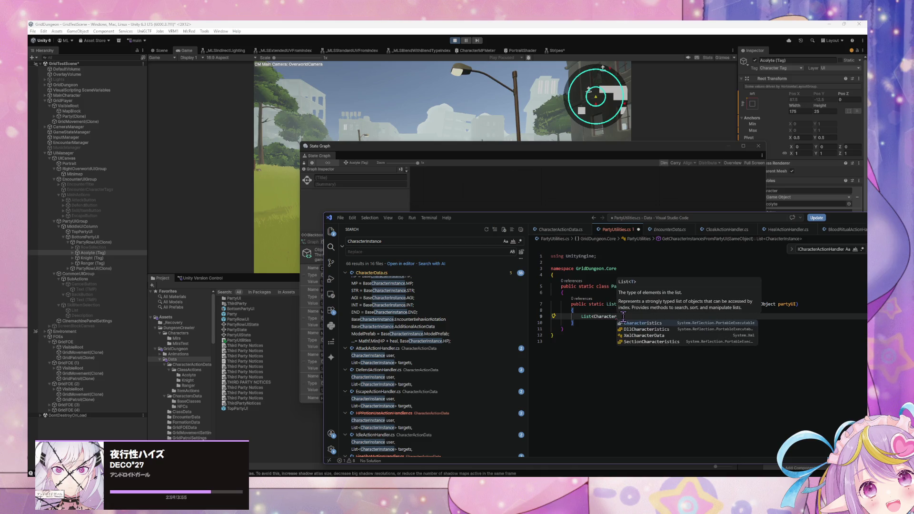
text(Instance> characterInstances = new List<CharacterInstance>();)
key(Return)
key(Return)
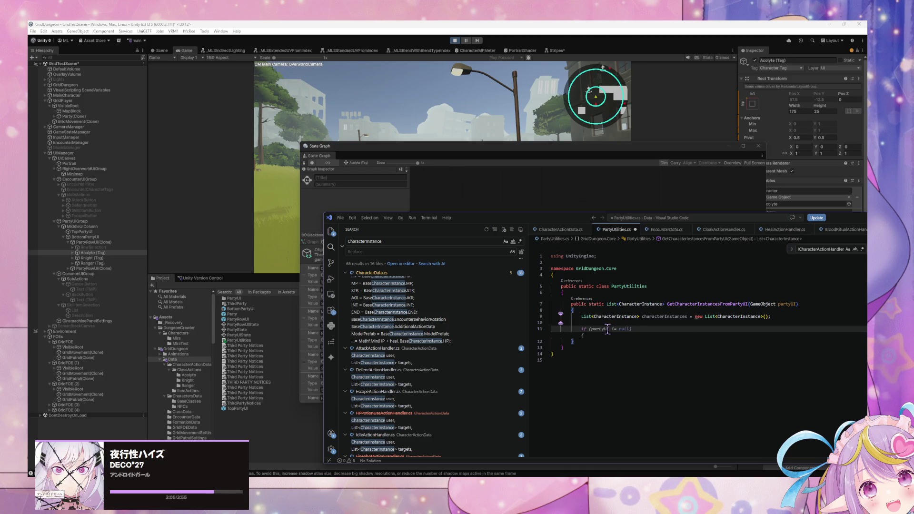
text(return)
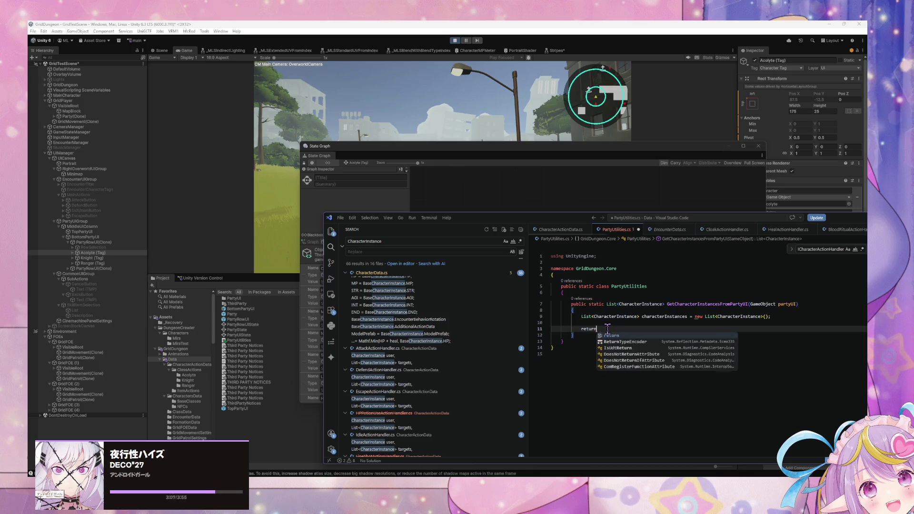
text( cha)
Complete the statement return characterInstances; and make room above it
key(Tab)
text(;)
key(ctrl+shift+Return)
key(ctrl+shift+Return)
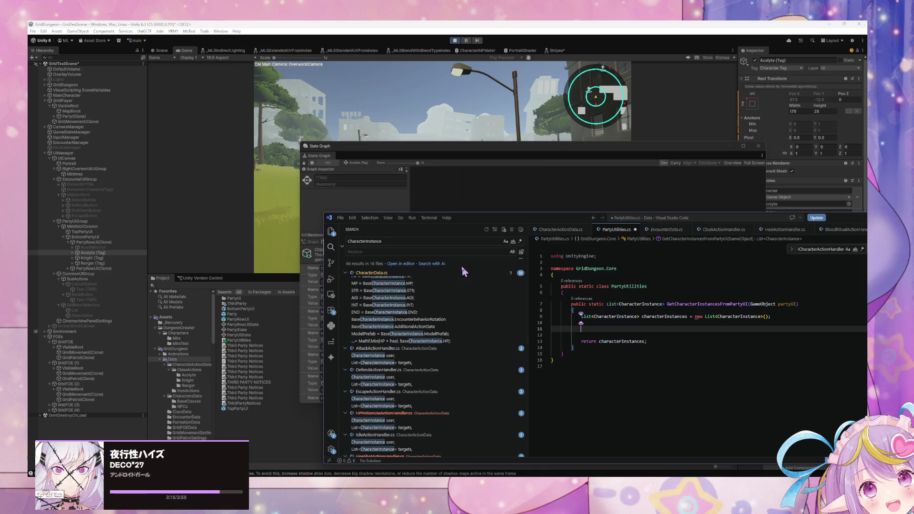
Add an empty foreach loop with braces above the return statement
text(for()
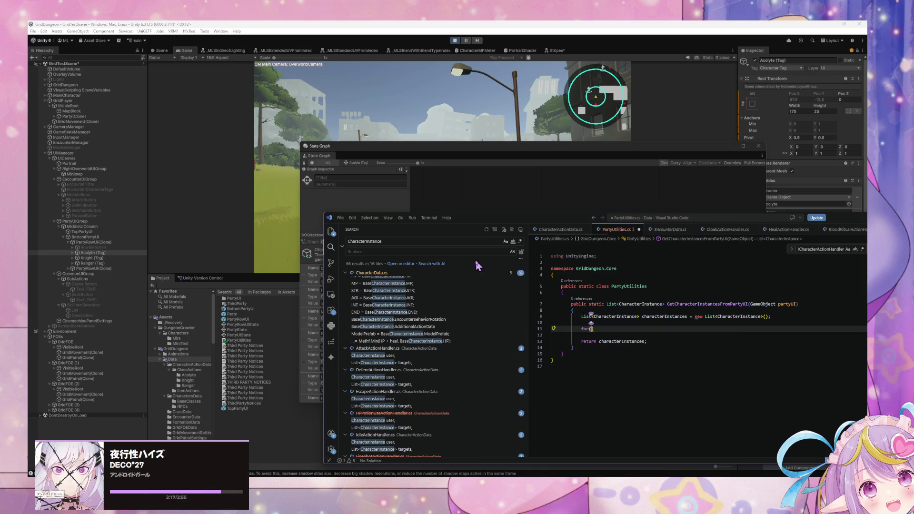
key(ctrl+Return)
text({)
key(Return)
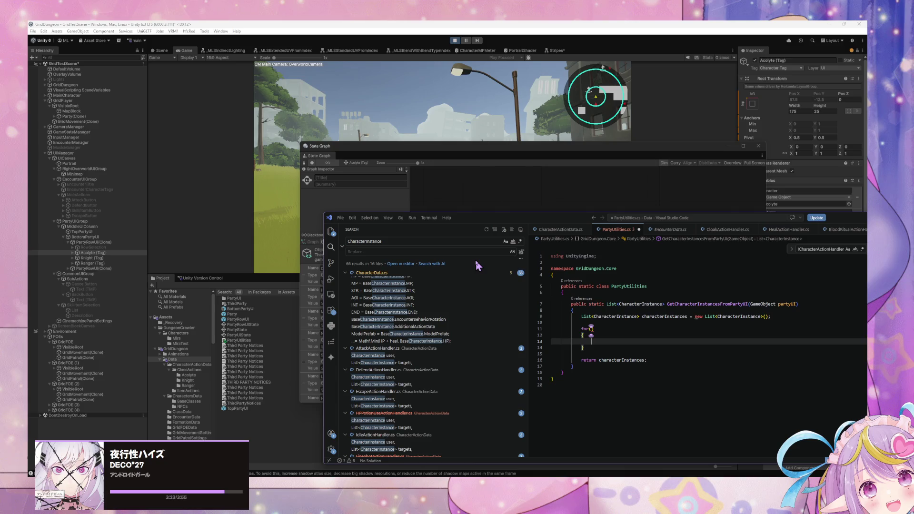
key(Up)
key(Up)
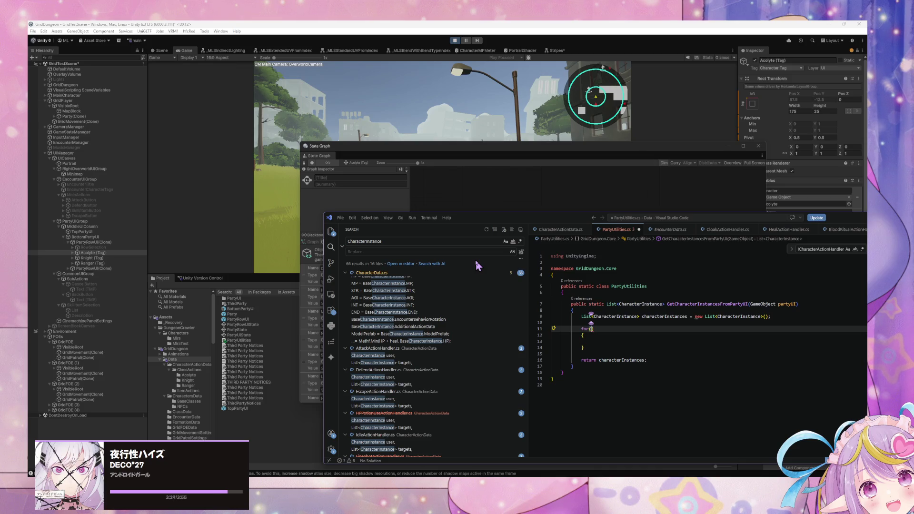
text(each)
click(587, 323)
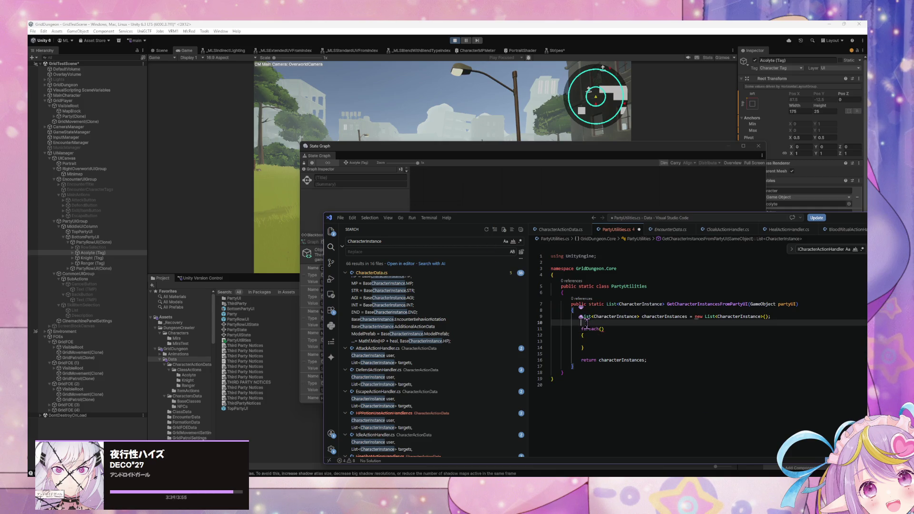
Start a List<RectTransform> declaration on the line above the foreach
text(RectTa)
text(ansfro)
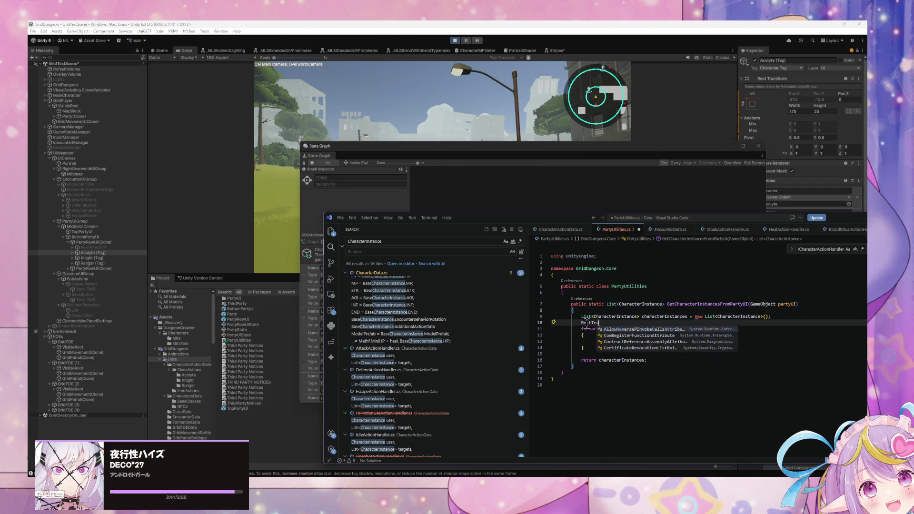
key(BackSpace)
key(BackSpace)
text(orm)
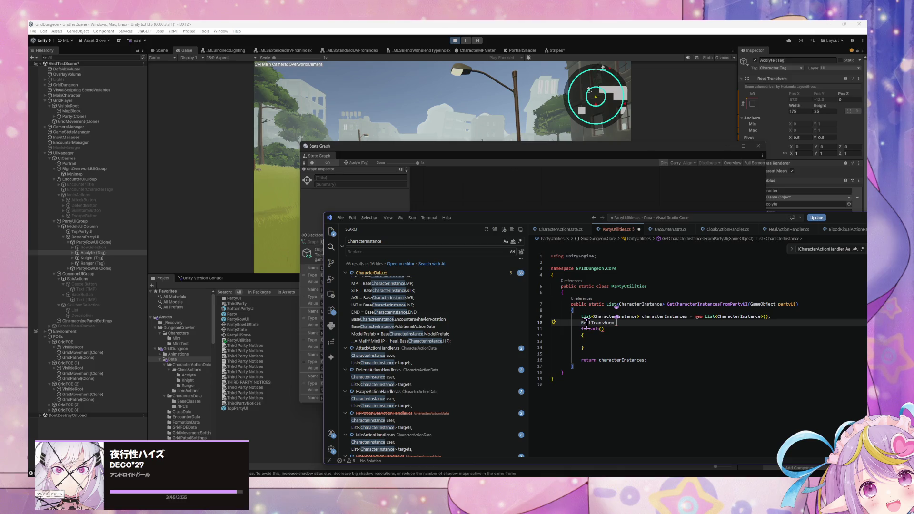
key(BackSpace)
text(>)
text(<)
text(List)
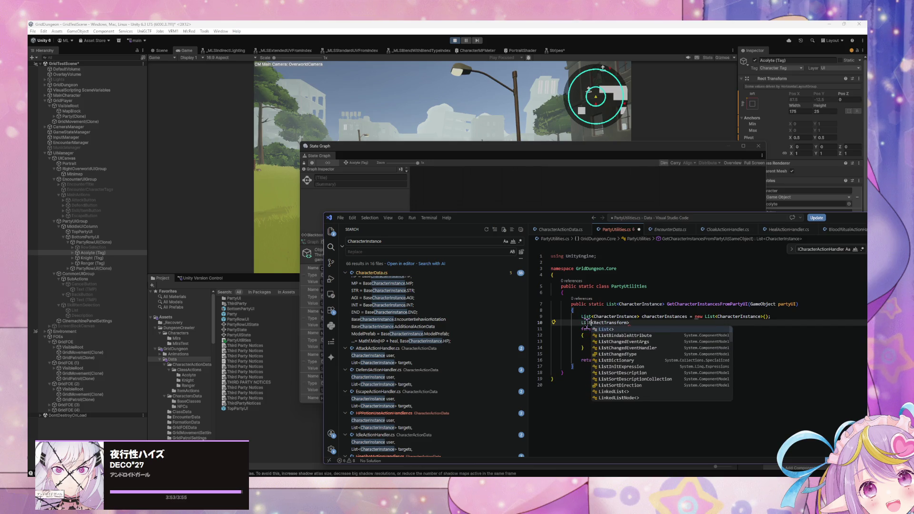
click(641, 323)
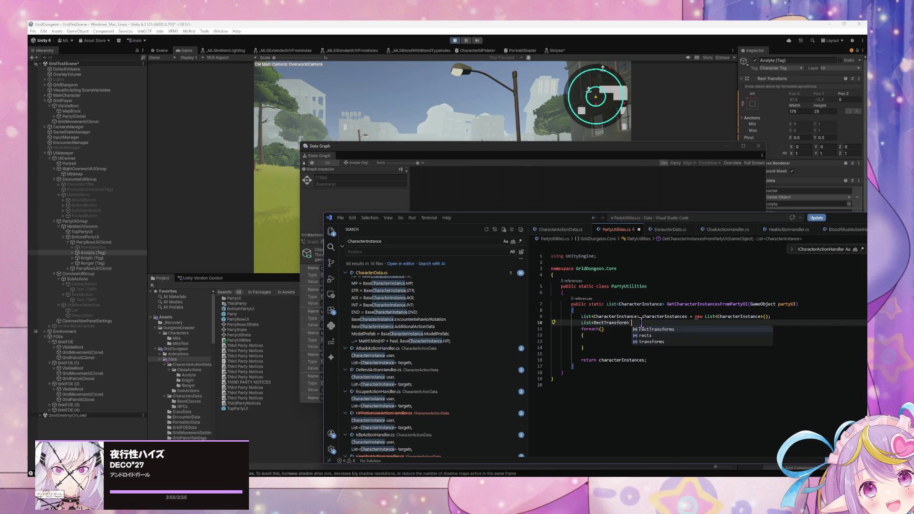
Name it uiChildren and assign partyUI.GetComponentsInChildren<RectTransform>()
key(Tab)
text(=)
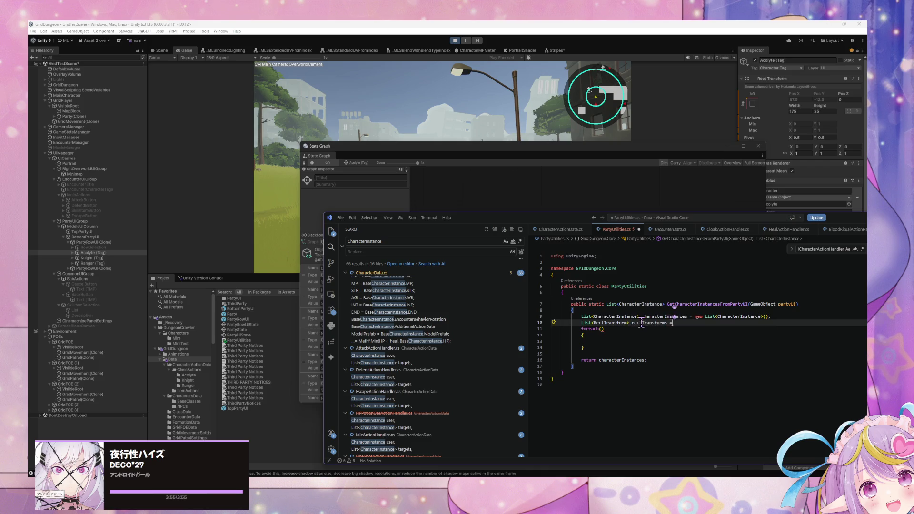
key(BackSpace)
key(BackSpace)
key(BackSpace)
text(children =)
key(BackSpace)
key(BackSpace)
key(BackSpace)
text(uiChildren =)
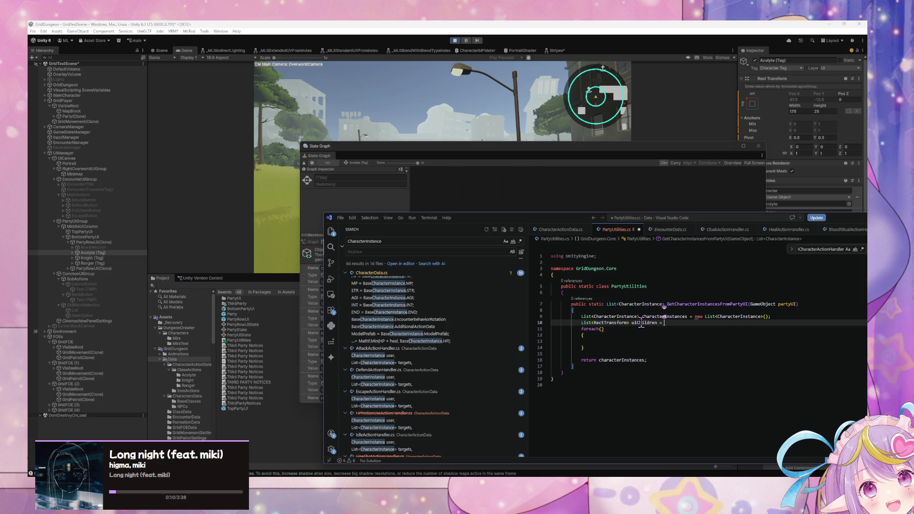
key(Tab)
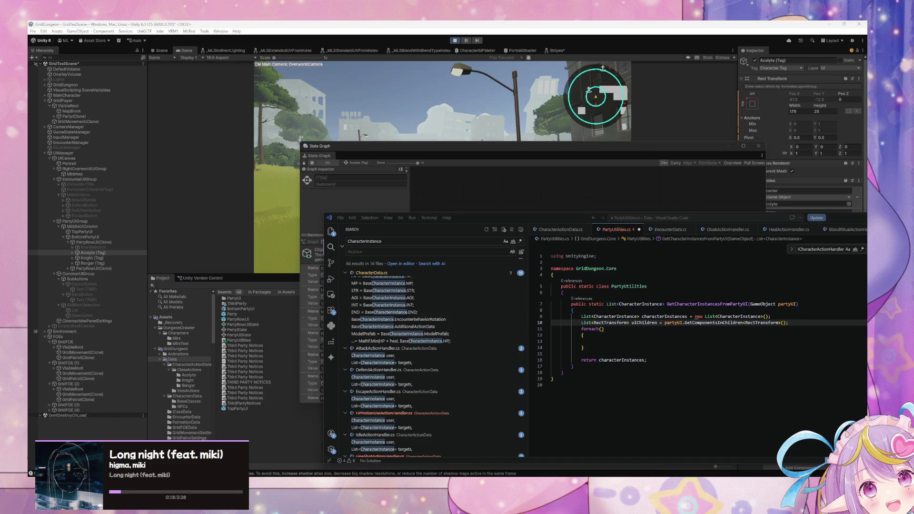
click(787, 323)
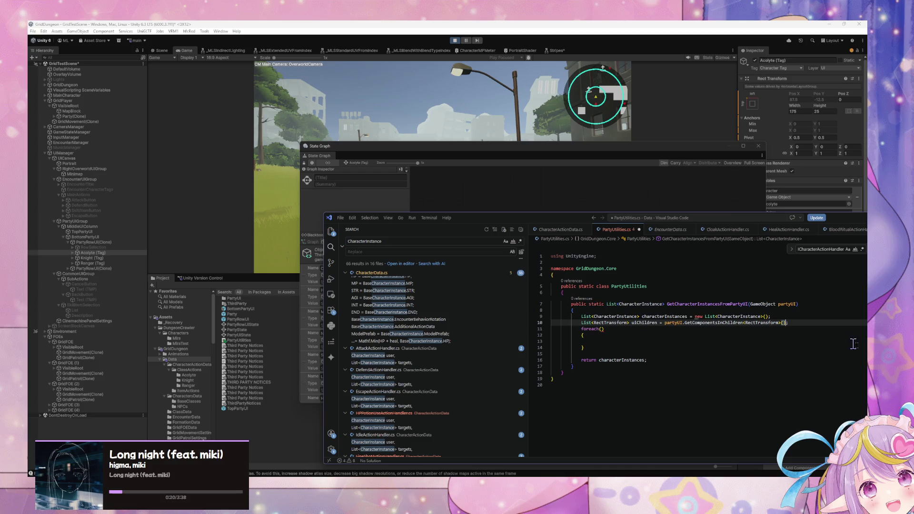
Pass true to GetComponentsInChildren and fill the foreach header as RectTransform uiChild in uiChildren
text(true)
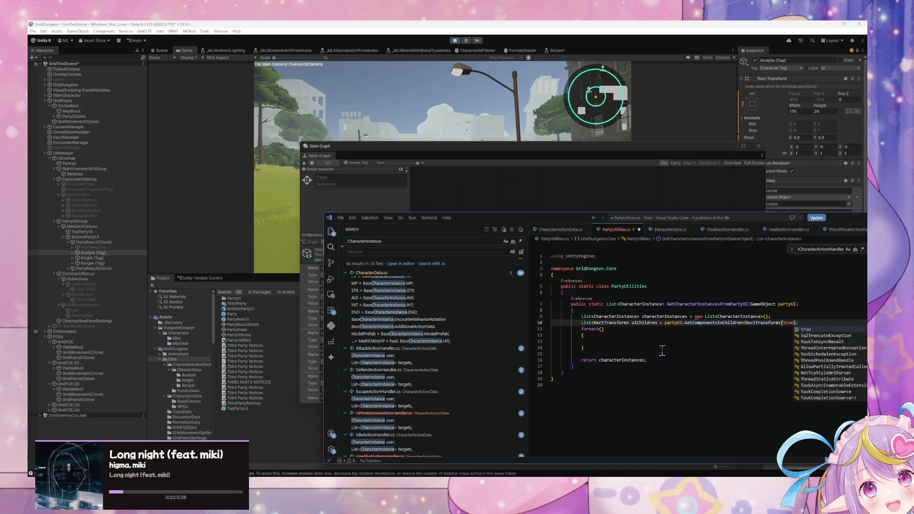
key(Tab)
key(Down)
key(Left)
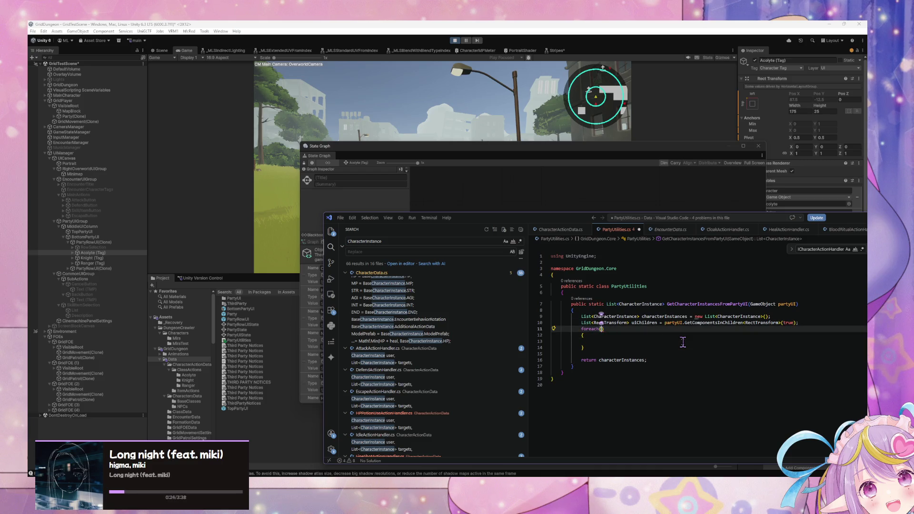
text(Re)
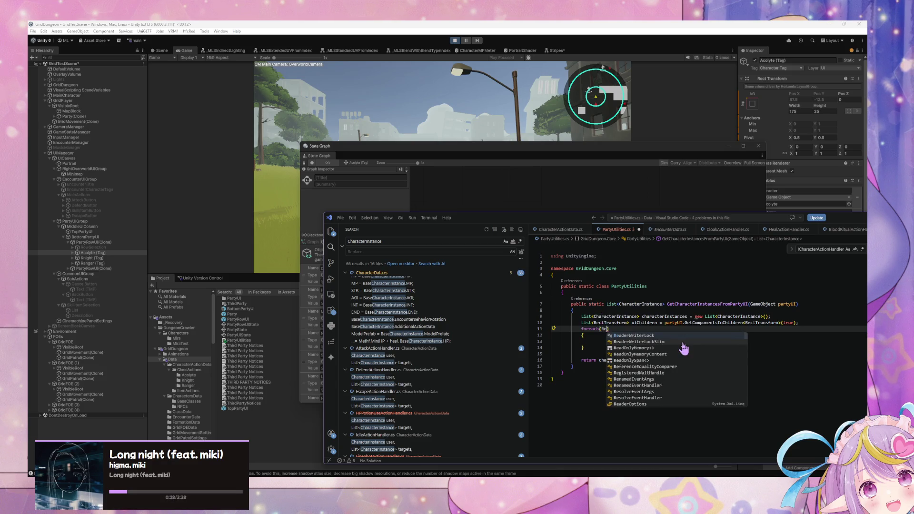
text(ctTra)
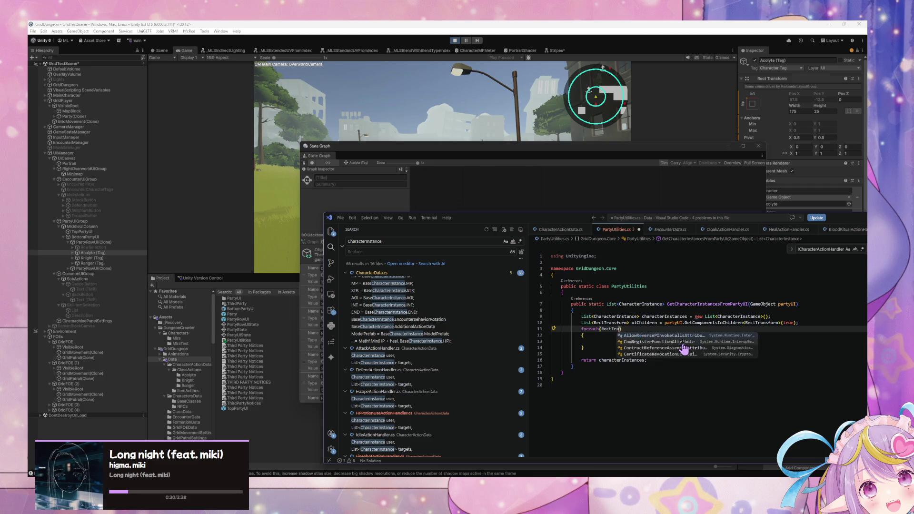
text(nsform uiChild in uiChildren)
key(Home)
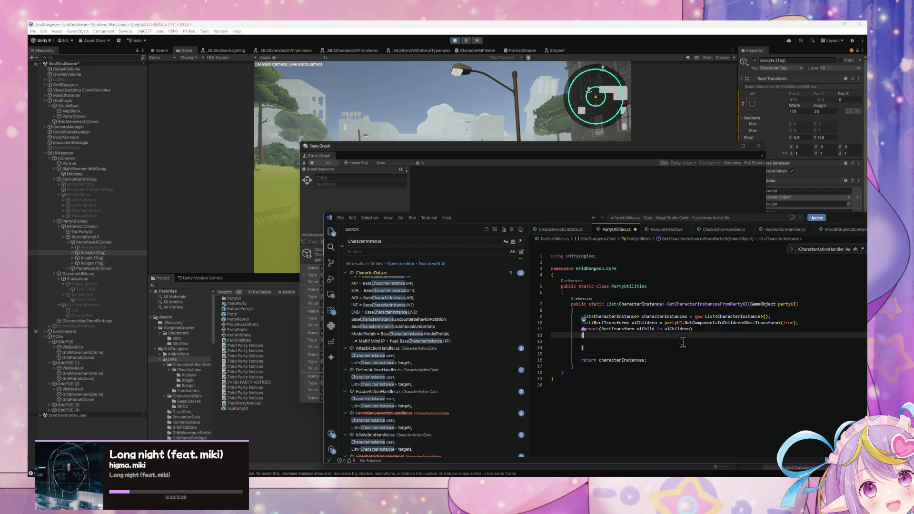
key(Tab)
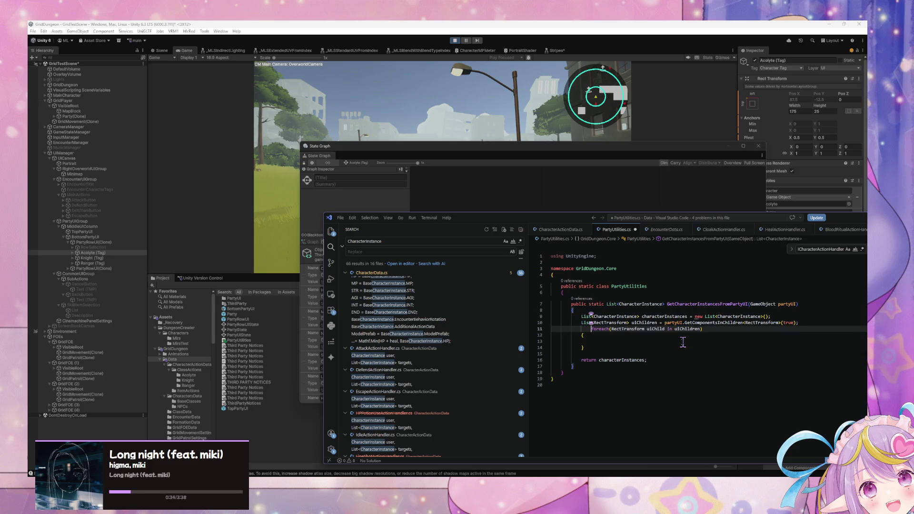
key(BackSpace)
key(Down)
key(Up)
key(Return)
key(Down)
key(Down)
key(Tab)
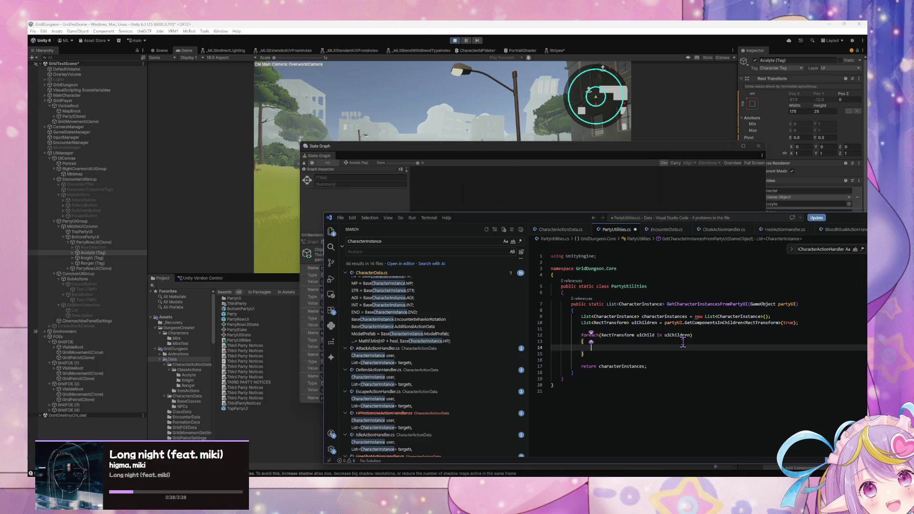
Inside the loop, add each "Character Tag" child's CharacterInstance to characterInstances via a CompareTag check
text(if()
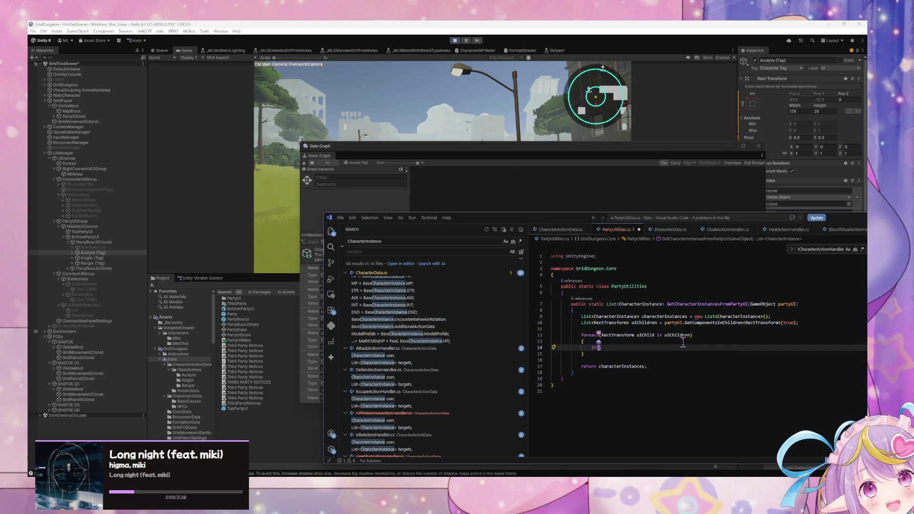
text(uiChild.c)
key(BackSpace)
text(CompareTag()
key(Left)
key(Left)
text(Character Tag")
text())
key(Return)
text({)
key(Return)
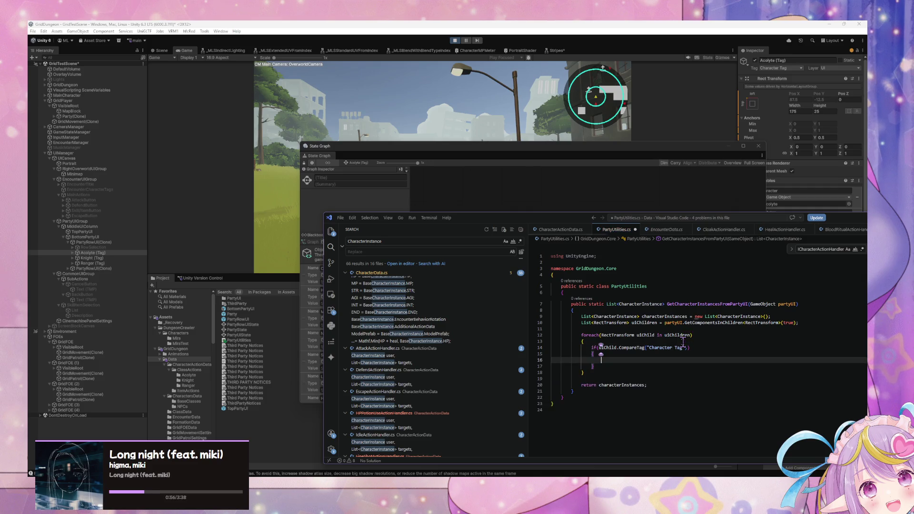
key(Tab)
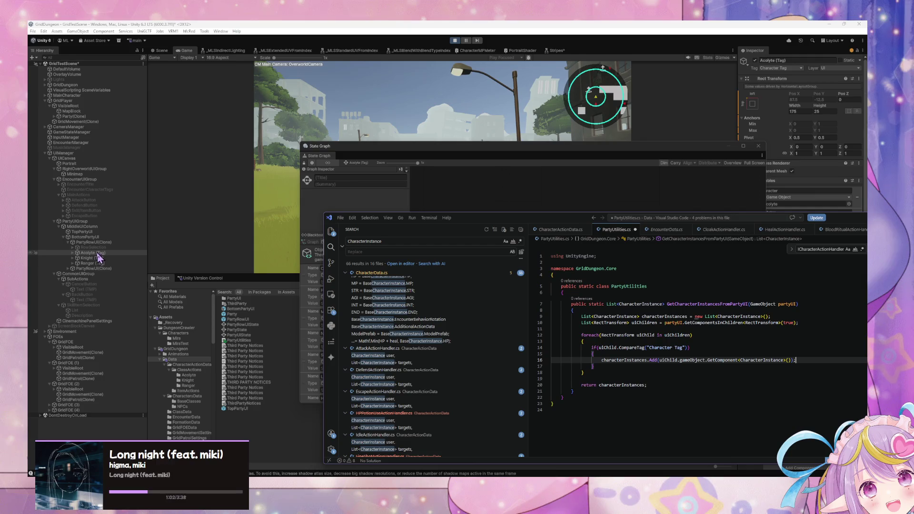
mouse_move(656, 145)
mouse_down()
mouse_move(653, 159)
mouse_move(418, 317)
mouse_move(576, 367)
mouse_up()
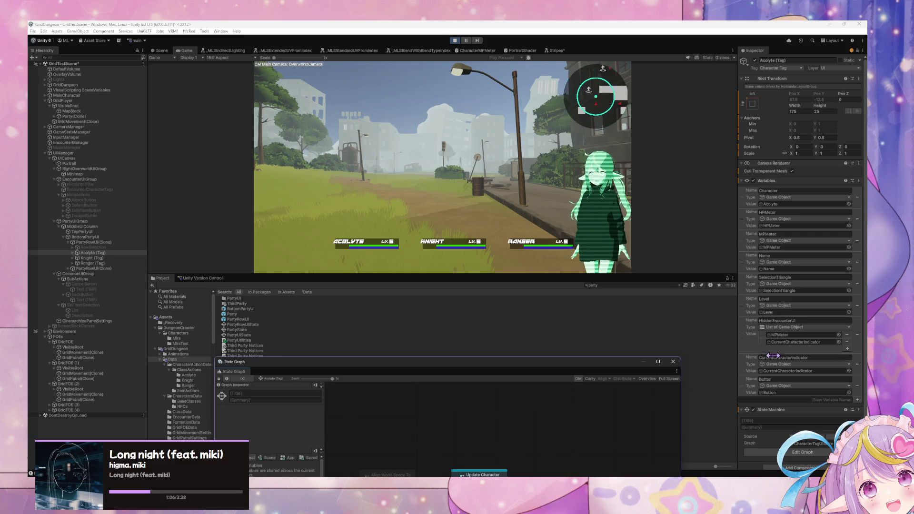
Select Acolyte (Tag), ping its Character variable, then select the Acolyte character to view its CharacterInstance
click(88, 254)
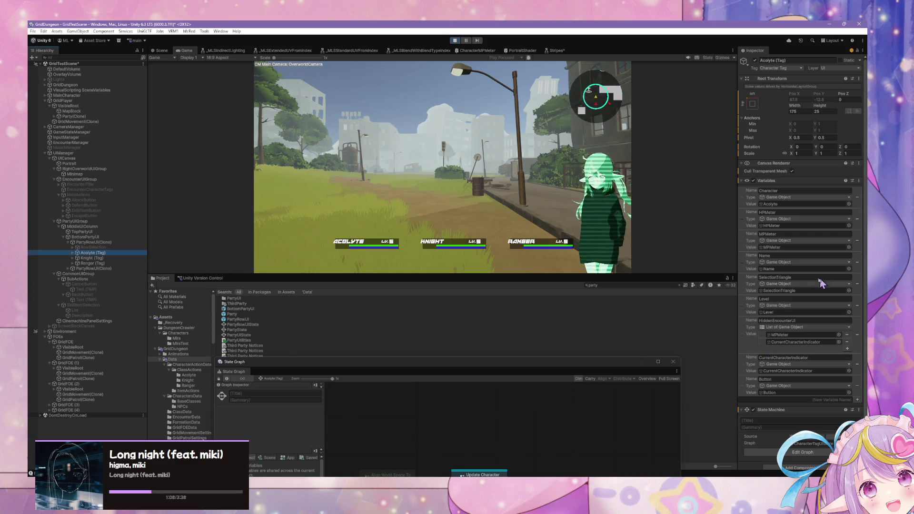
scroll(802, 282, down, 1)
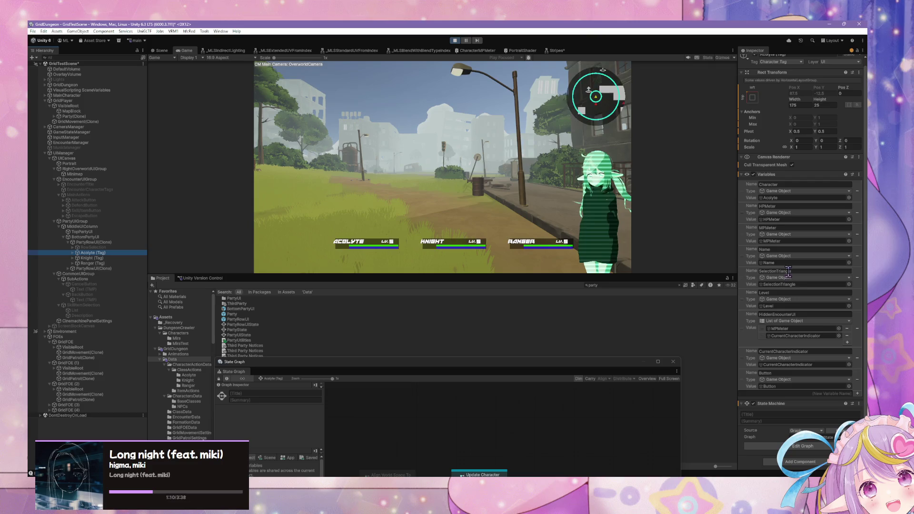
scroll(790, 286, up, 1)
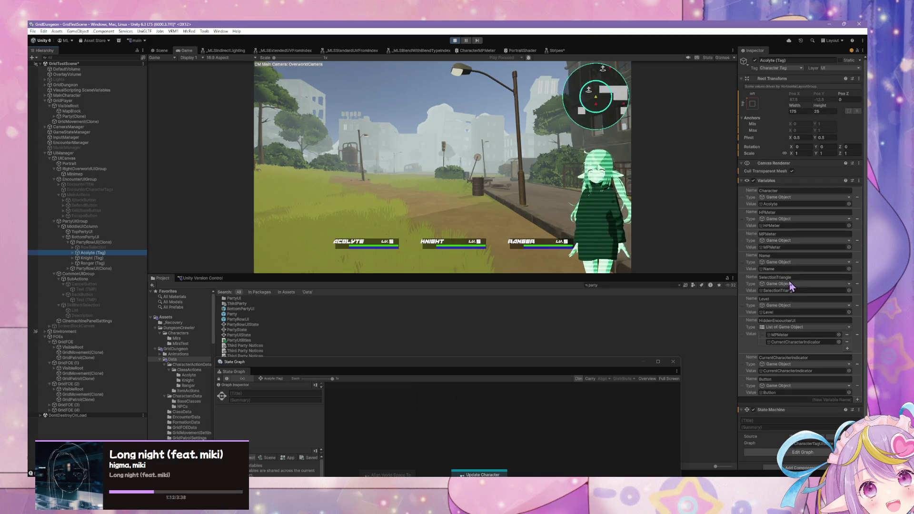
click(791, 204)
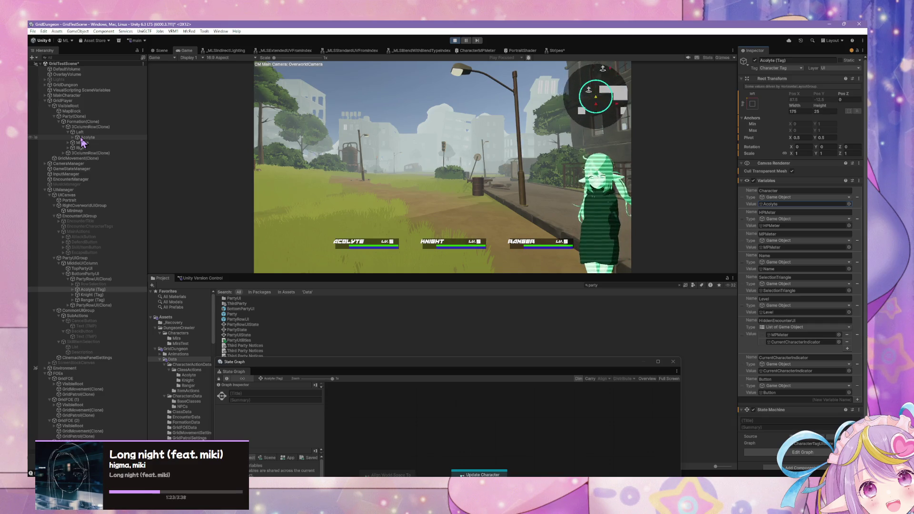
click(82, 138)
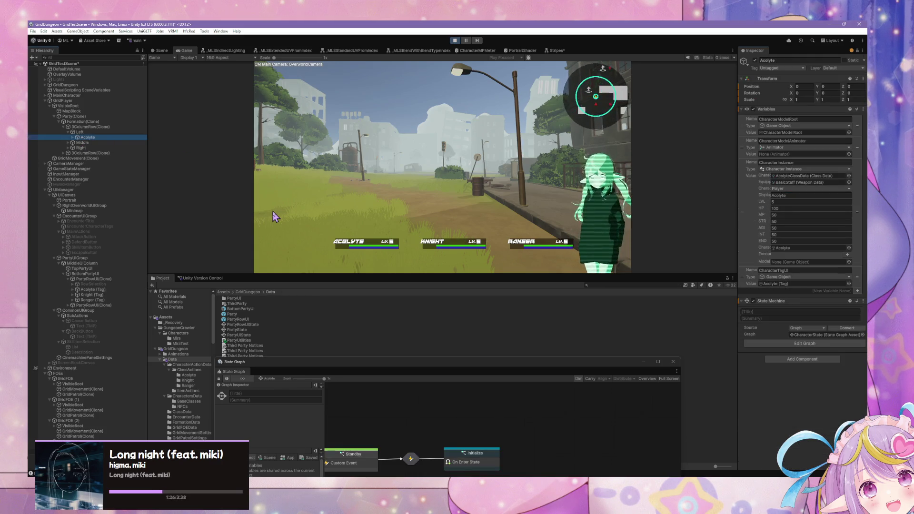
key(alt+Tab)
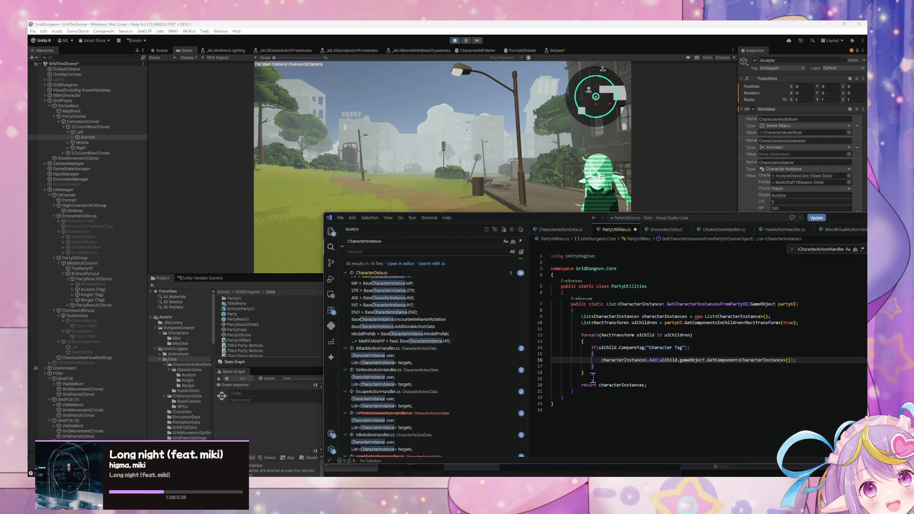
Select and delete the characterInstances.Add line inside the Character Tag check
click(604, 360)
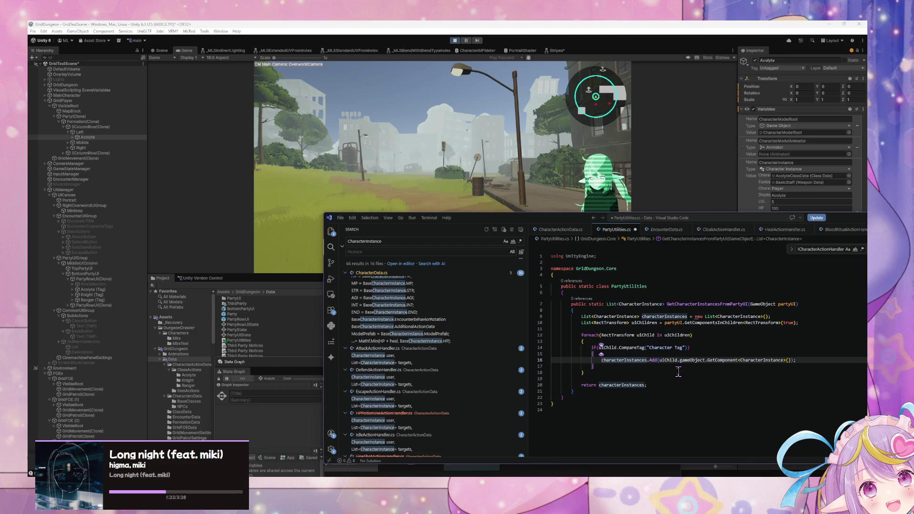
drag(813, 360, 610, 356)
click(668, 357)
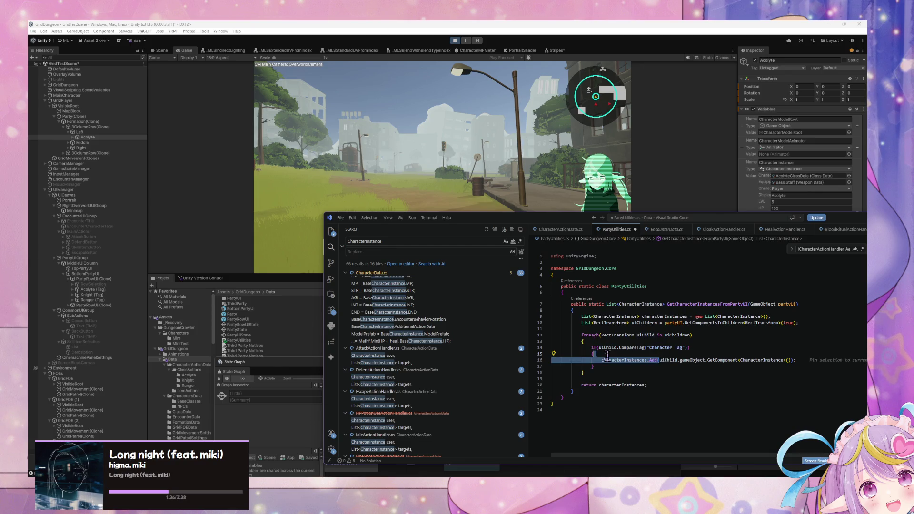
drag(800, 361, 602, 357)
key(BackSpace)
Start a Variables.Object call on a fresh line, undoing the unwanted IntelliSense import
key(Return)
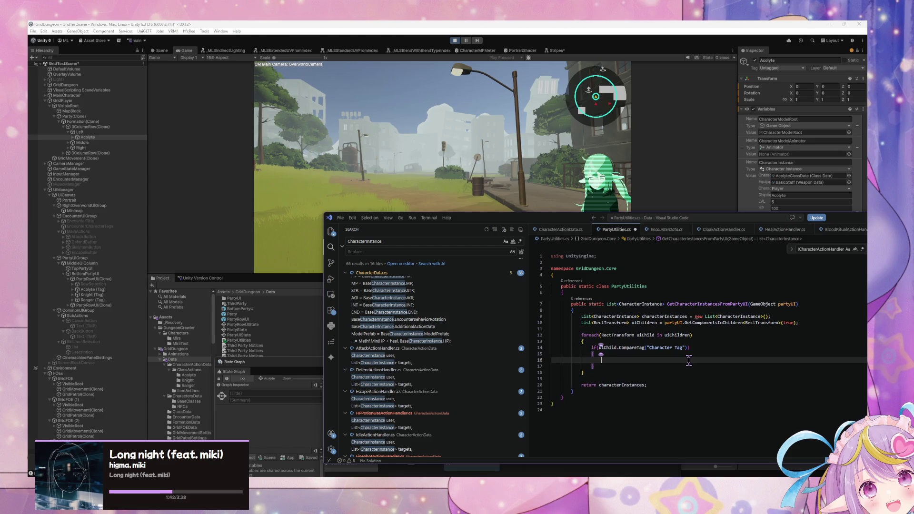
text(Chara)
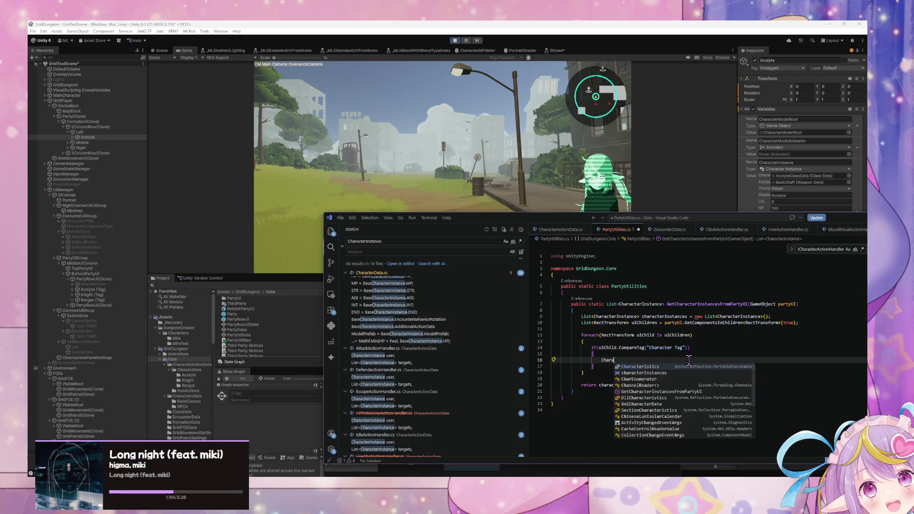
text(LocalVariablesEncoder.)
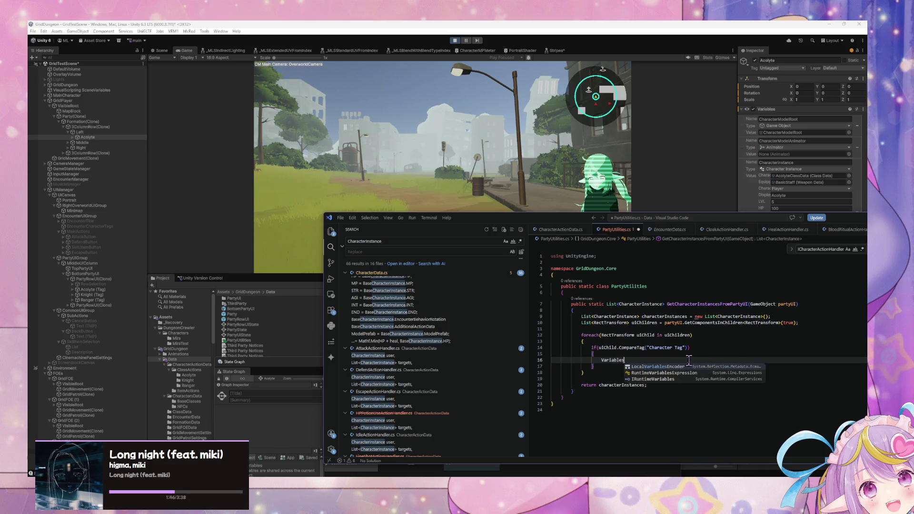
key(ctrl+z)
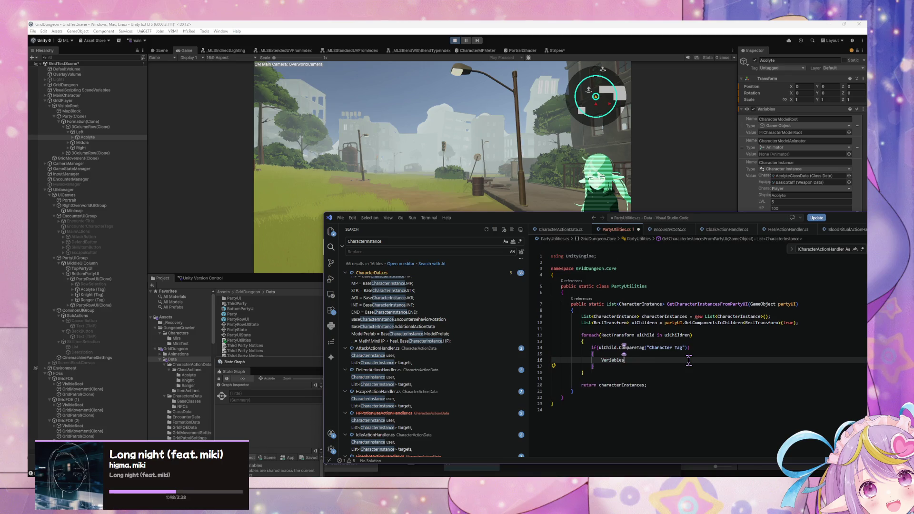
text(.Object)
click(657, 233)
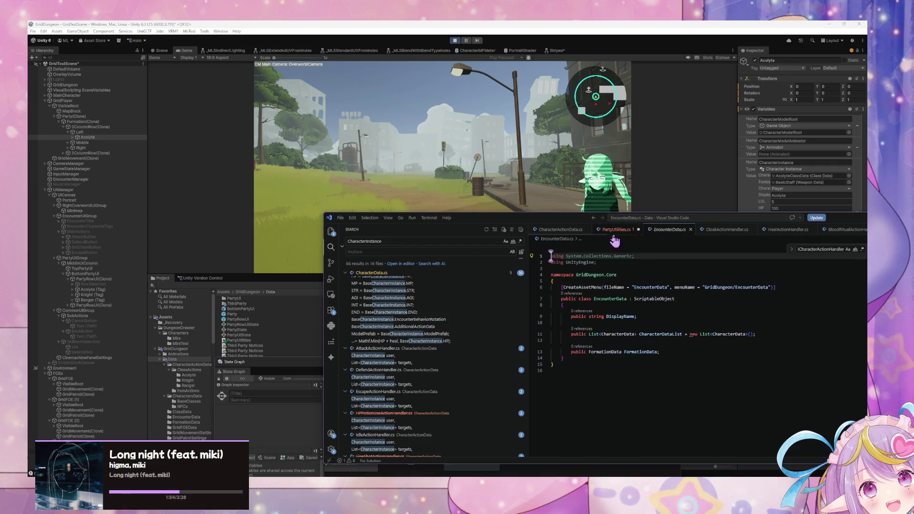
Copy the System.Collections.Generic using line from EncounterData.cs to the top of PartyUtilities.cs
drag(640, 256, 543, 250)
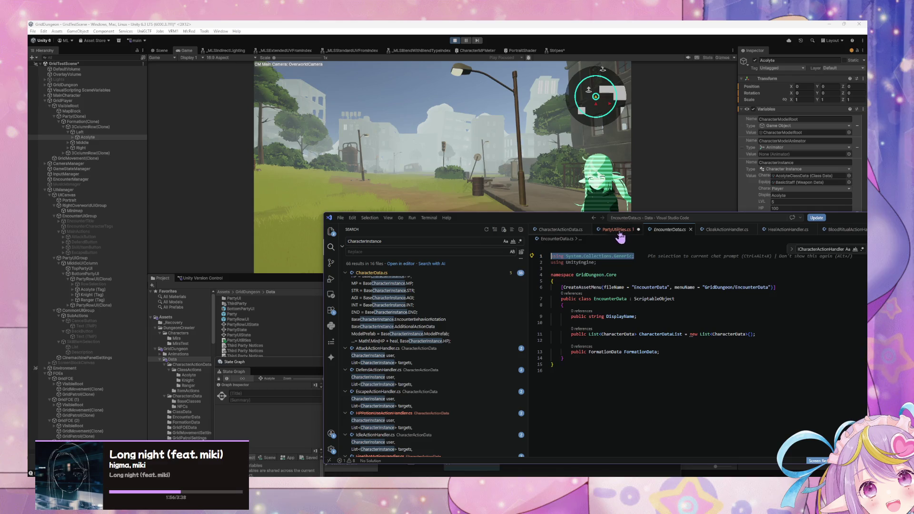
click(617, 230)
click(552, 258)
key(Return)
key(ctrl+v)
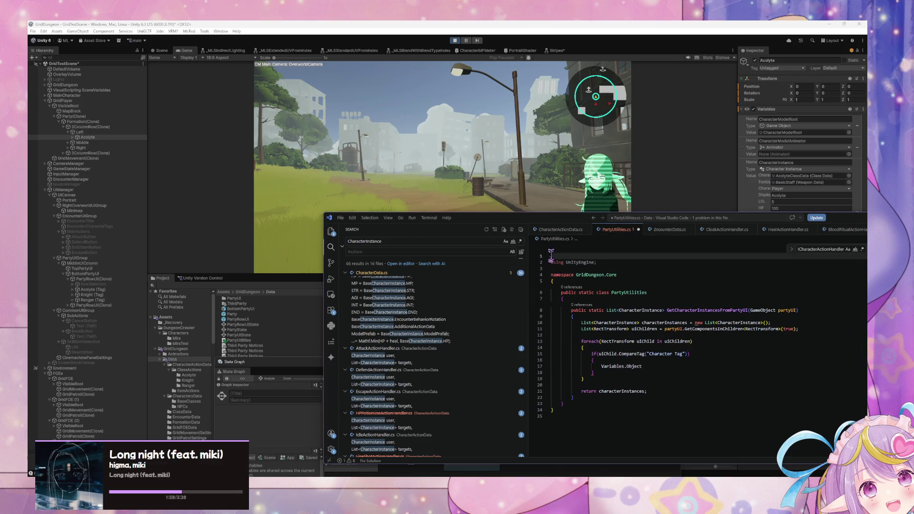
Search for 'variables' and compare the using lines in EscapeActionHandler.cs and ClassData.cs
double_click(384, 238)
text(variables)
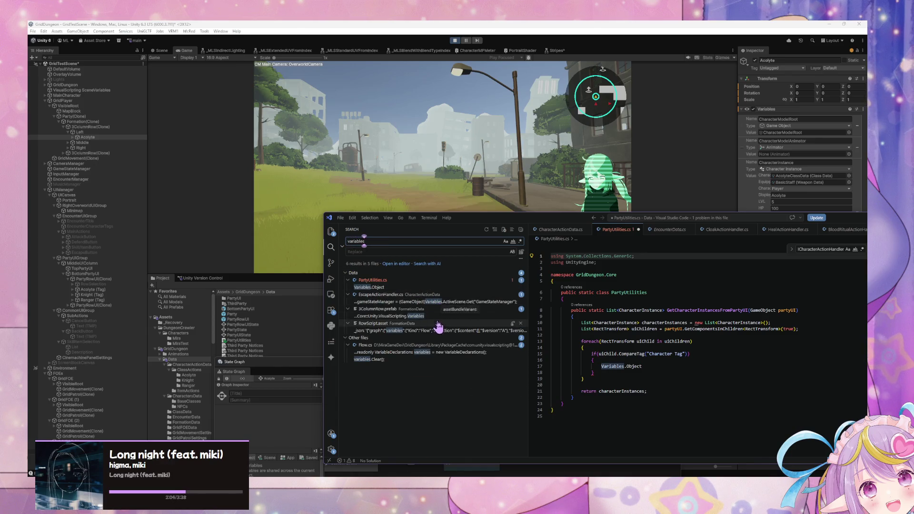
click(443, 307)
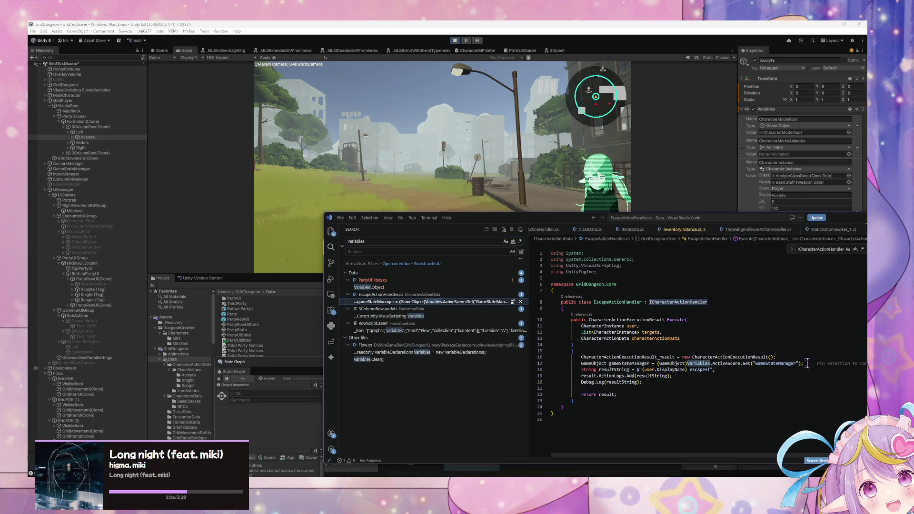
drag(621, 282, 618, 241)
click(591, 229)
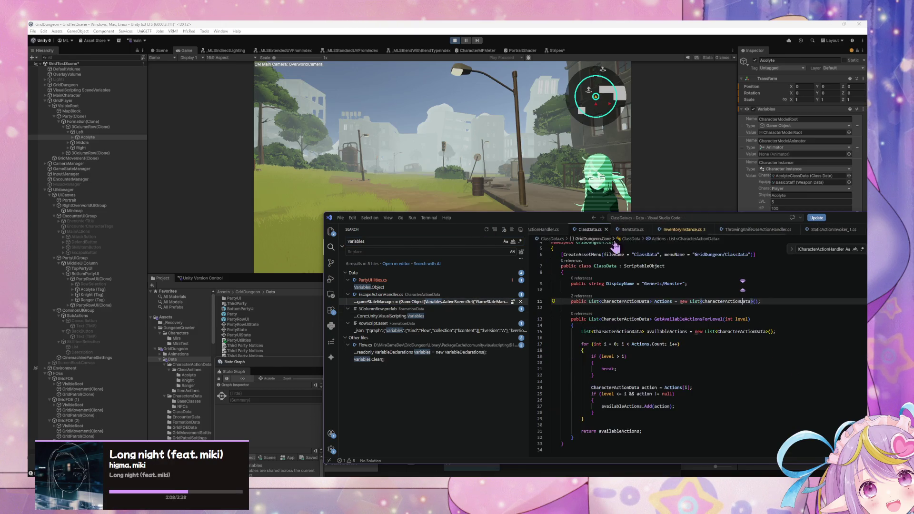
scroll(675, 230, up, 2)
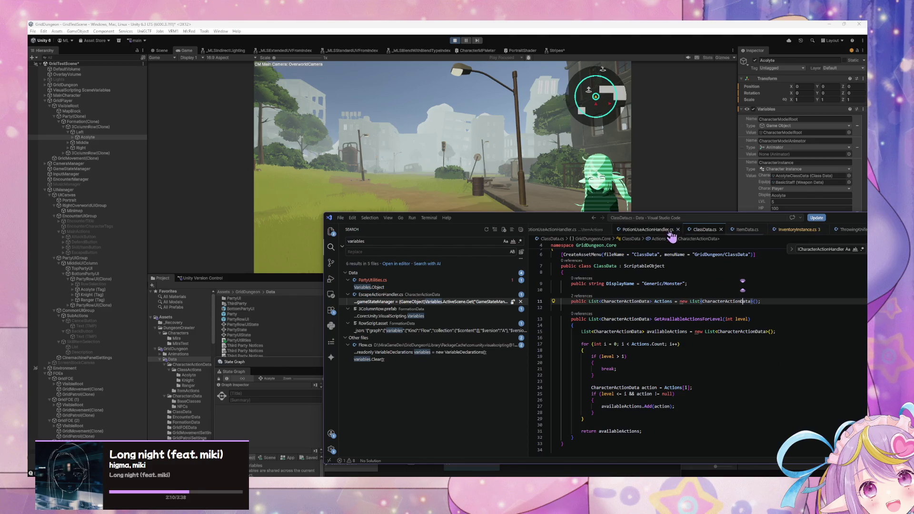
Search for 'util' to get back to the PartyUtilities class, then return to Unity
double_click(391, 240)
text(util)
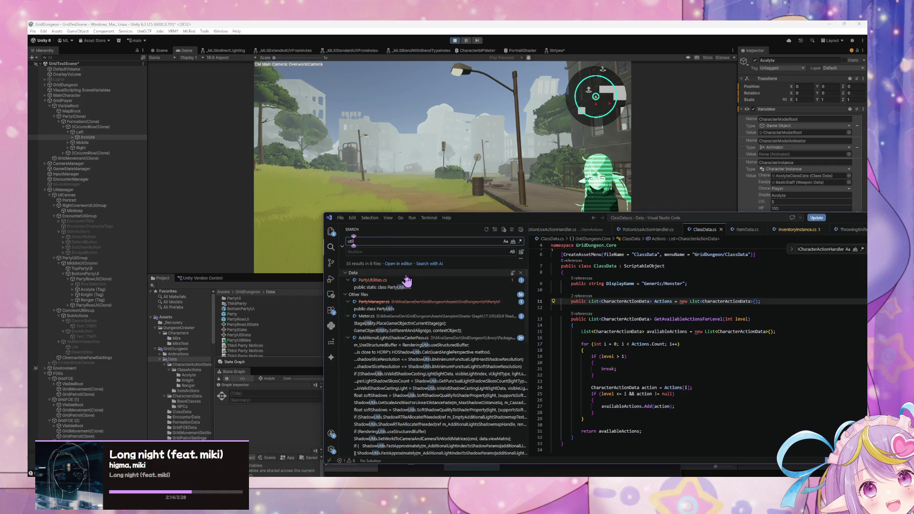
click(398, 287)
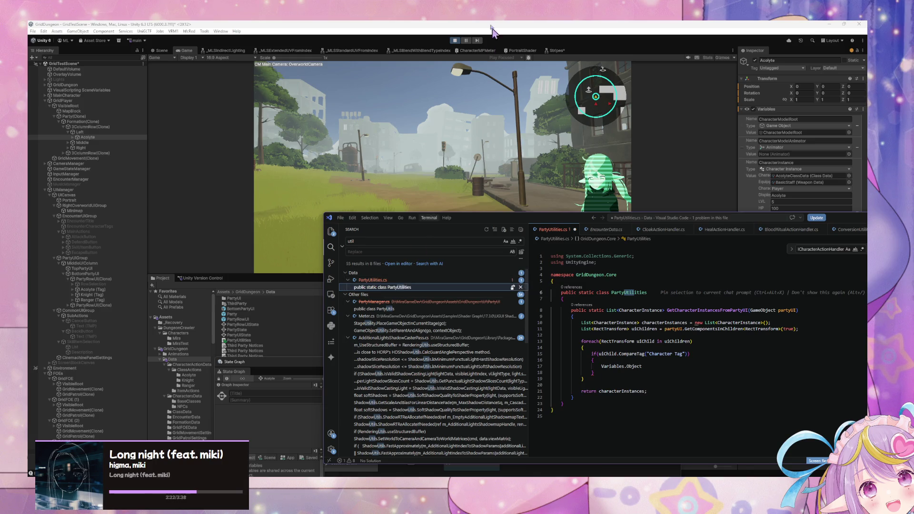
key(alt+Tab)
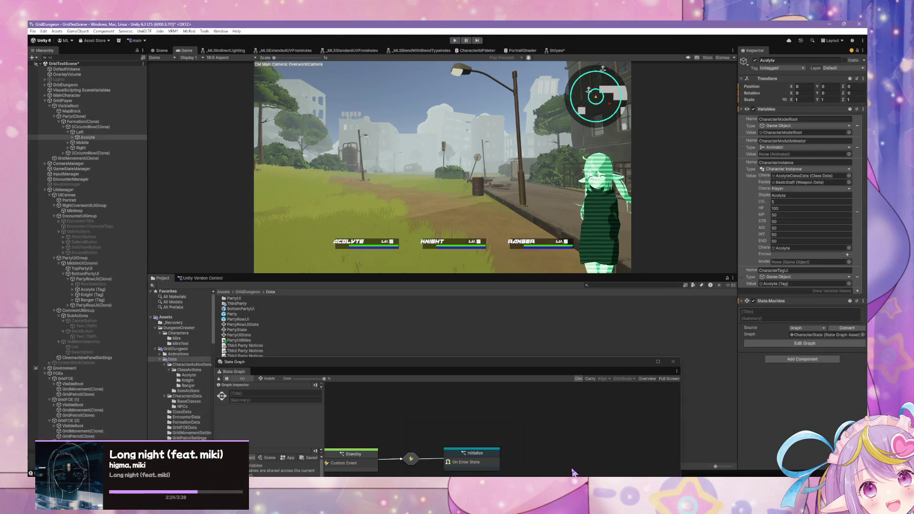
Stop play mode and rearrange the code editor and graph windows
key(ctrl+p)
key(alt+Tab)
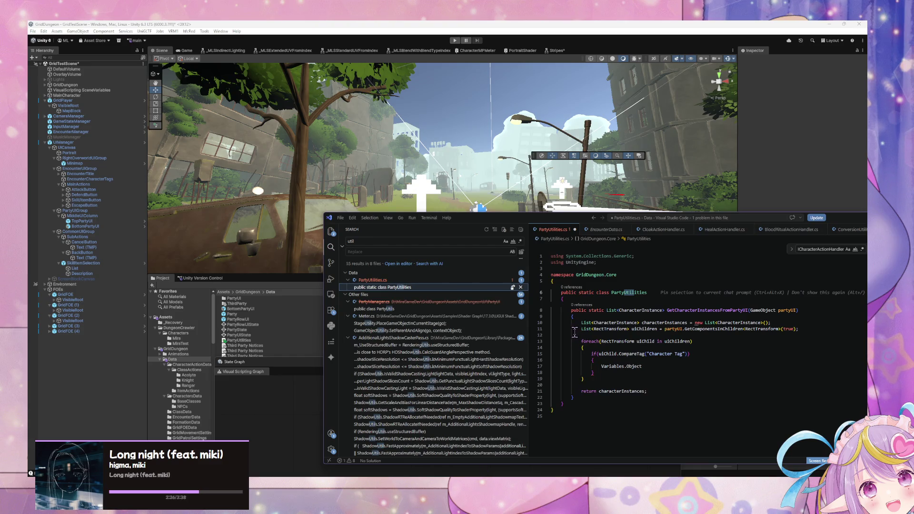
drag(475, 219, 579, 230)
mouse_move(321, 371)
mouse_down()
mouse_move(427, 398)
mouse_move(470, 432)
mouse_up()
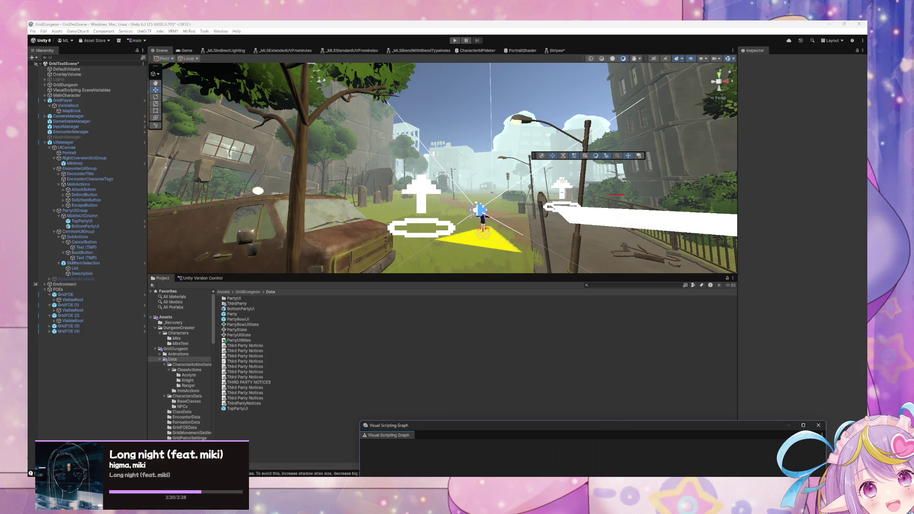
scroll(198, 417, down, 5)
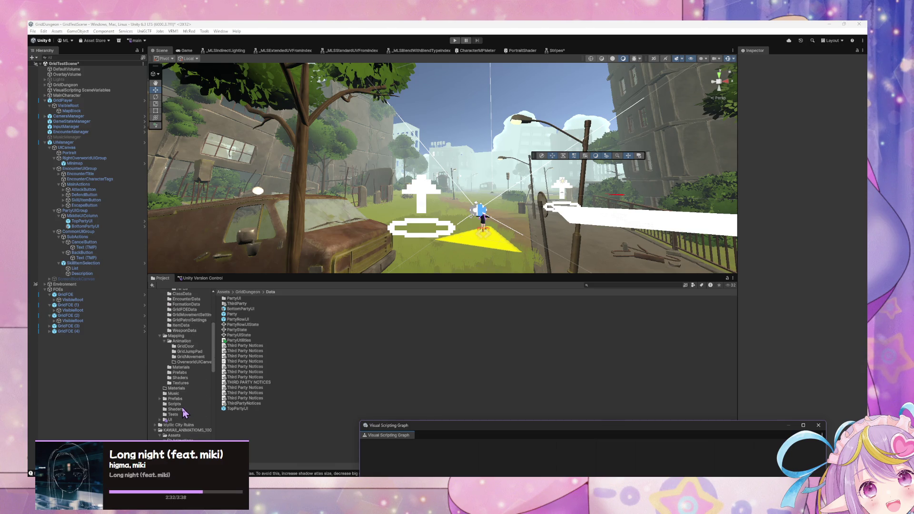
In Assets/GridDungeon/Scripts, create a Visual Scripting Script Graph named GetCharacterInstancesFromParty
click(184, 404)
click(611, 367)
right_click(610, 367)
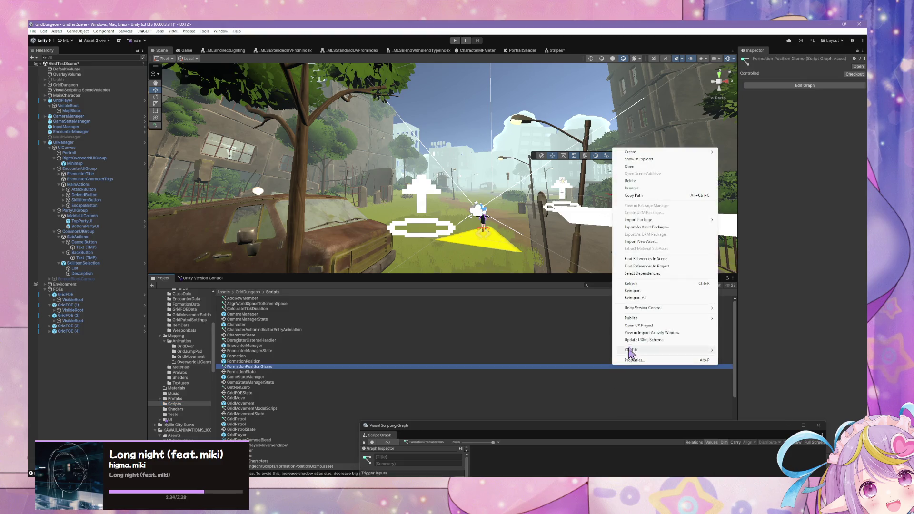
click(742, 388)
right_click(734, 351)
mouse_move(762, 137)
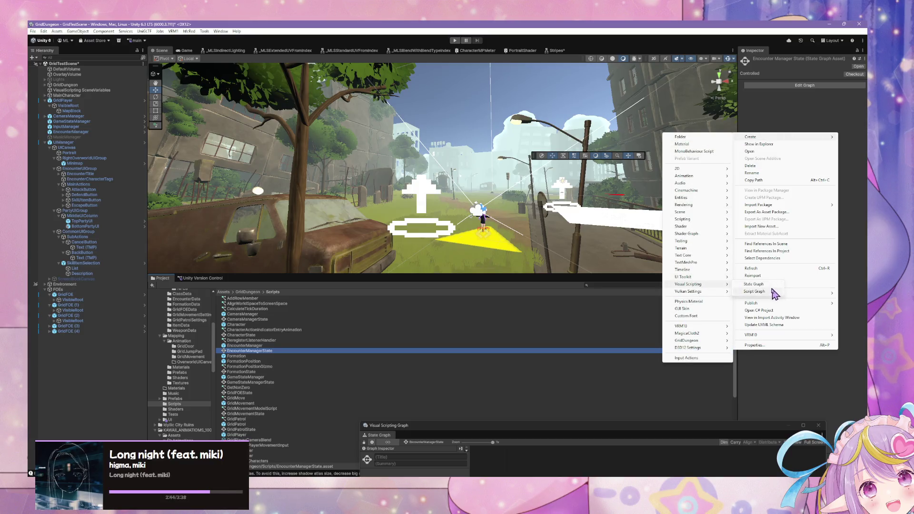
click(762, 285)
text(GetCharacterInstan)
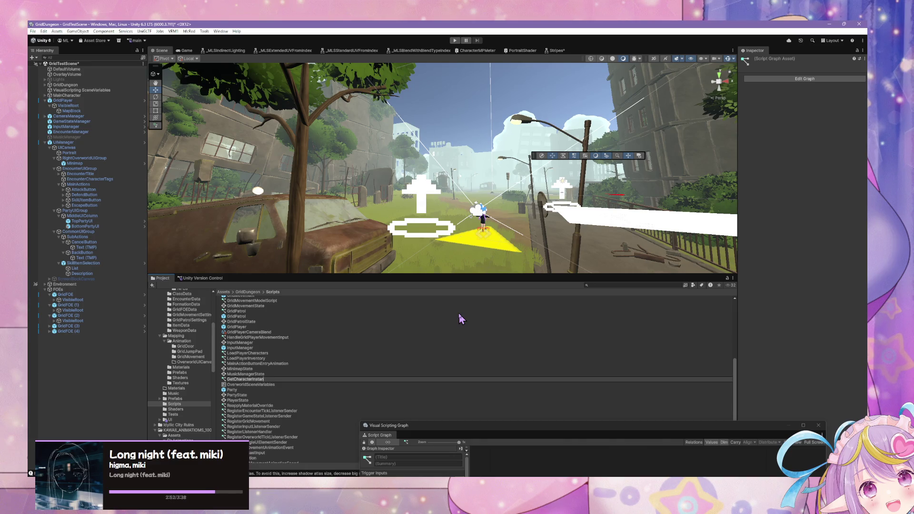
text(cesFromParty)
key(Return)
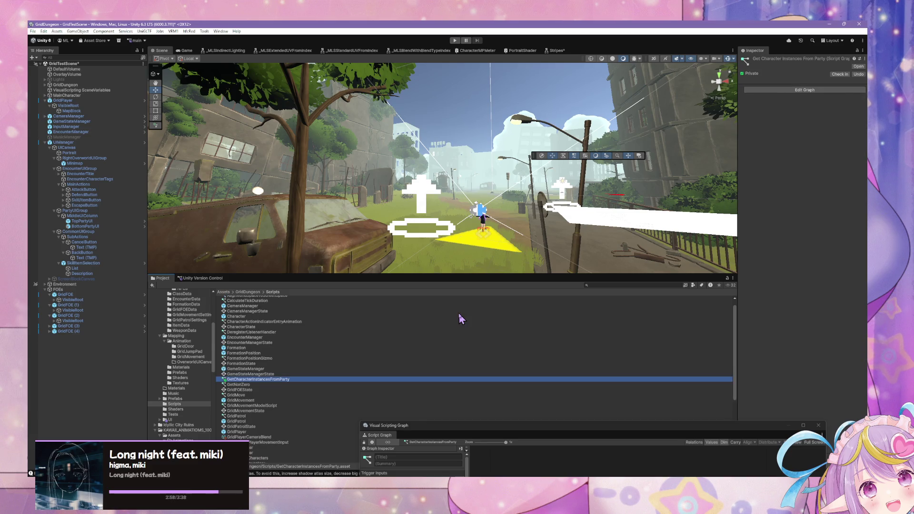
Find PartyUtilities through a Project search and delete it, confirming the dialog
click(620, 286)
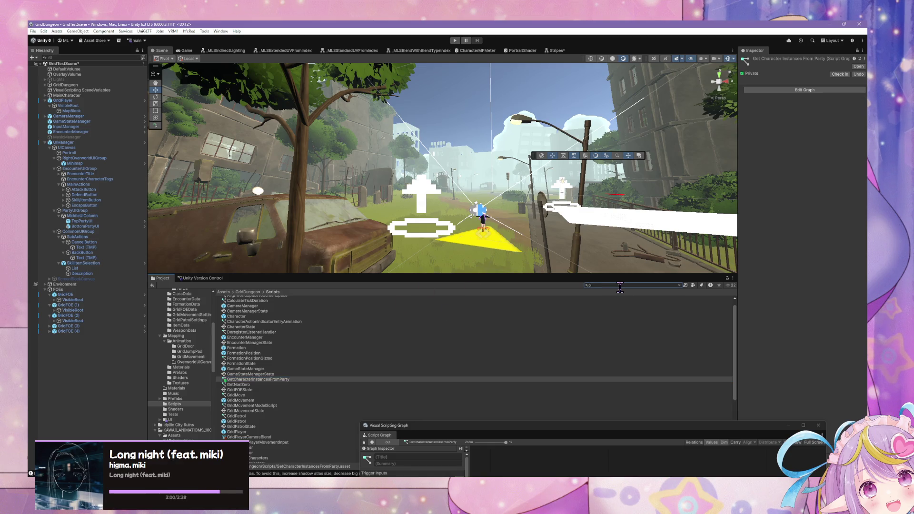
text(partyuti)
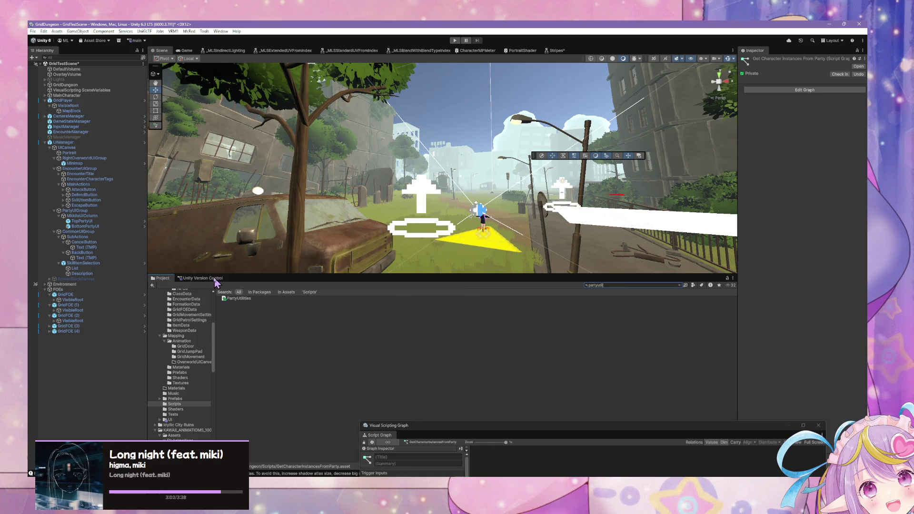
click(241, 298)
key(Delete)
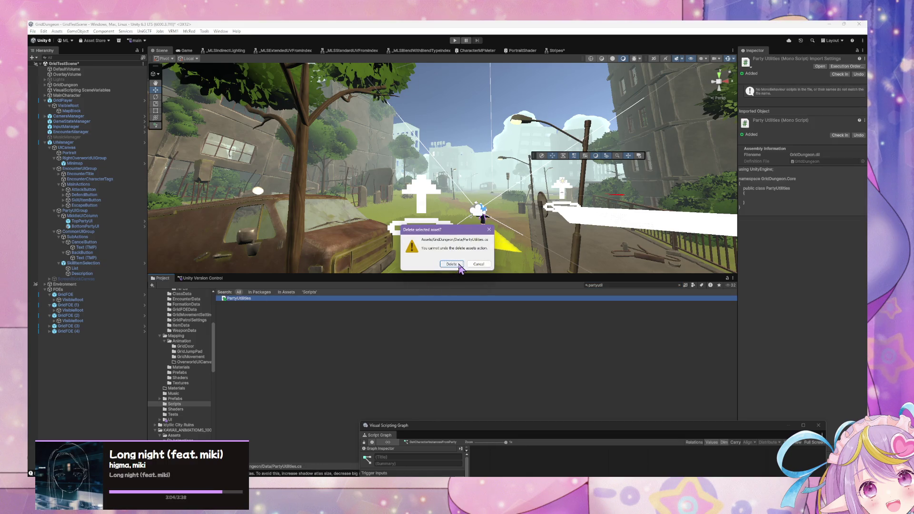
click(452, 264)
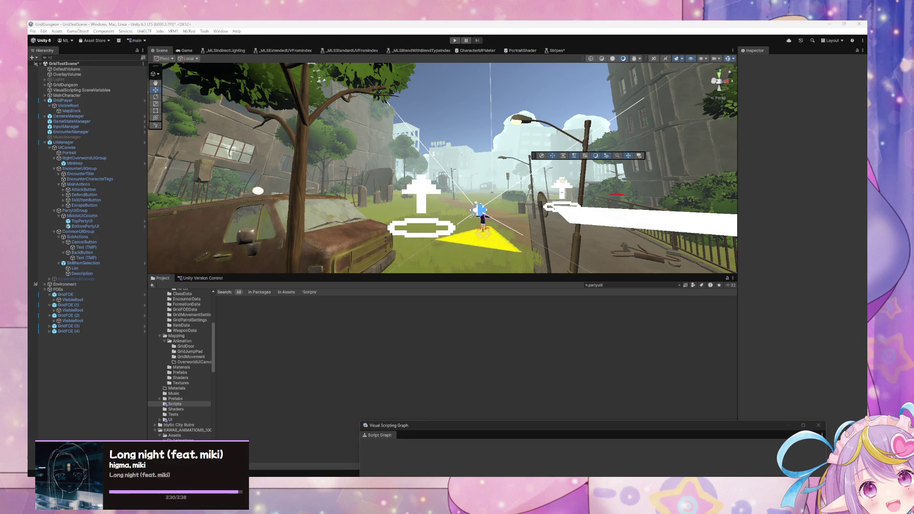
Dock the Script Graph window on the right, heighten the Project panel, then float the graph editor
mouse_move(490, 425)
mouse_down()
mouse_move(458, 388)
mouse_move(550, 238)
mouse_up()
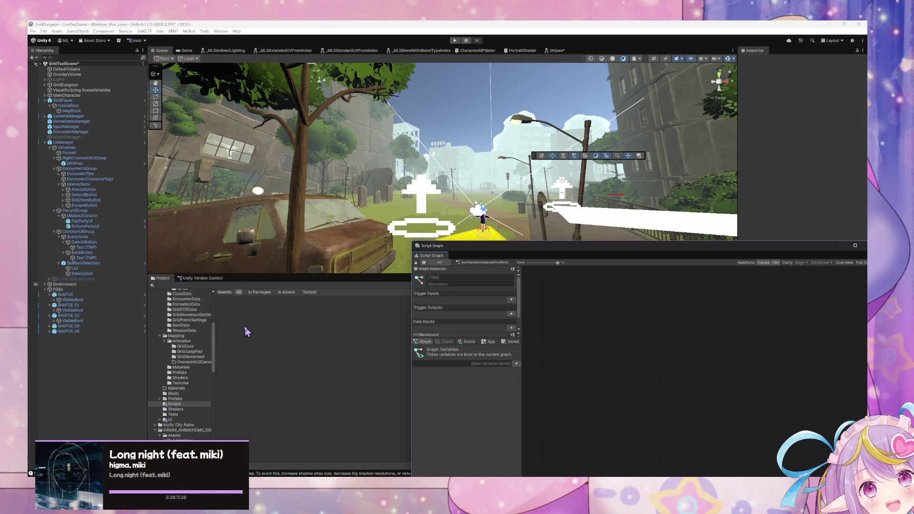
drag(278, 274, 285, 245)
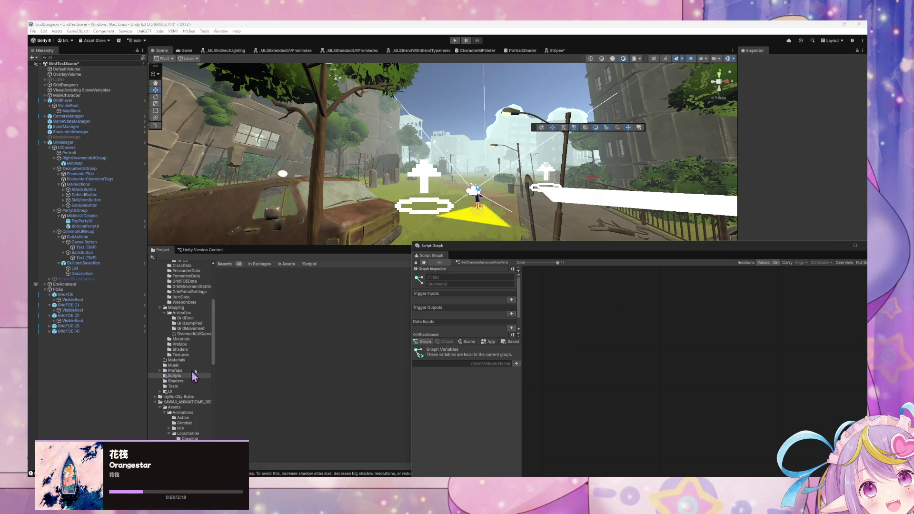
mouse_move(495, 252)
mouse_down()
mouse_move(309, 220)
mouse_move(476, 208)
mouse_up()
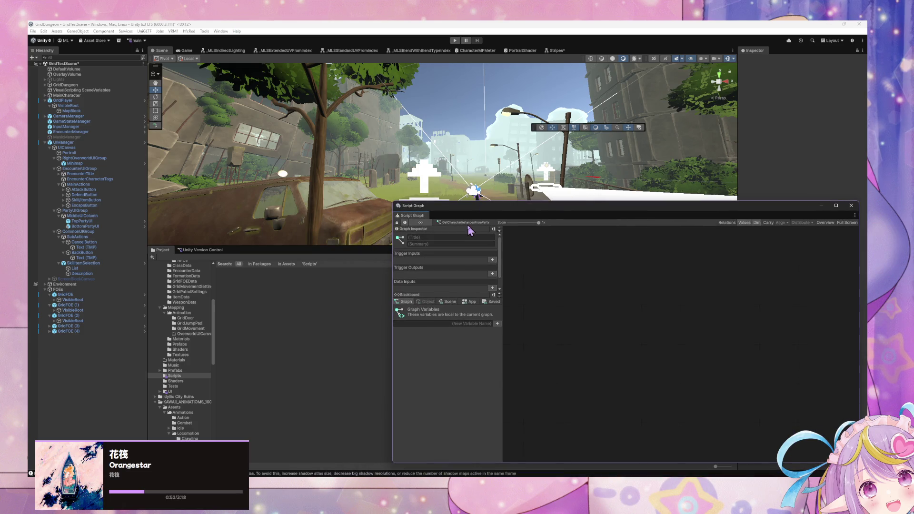
Add the Enter trigger input and Exit trigger output, removing an extra port
click(493, 260)
click(473, 260)
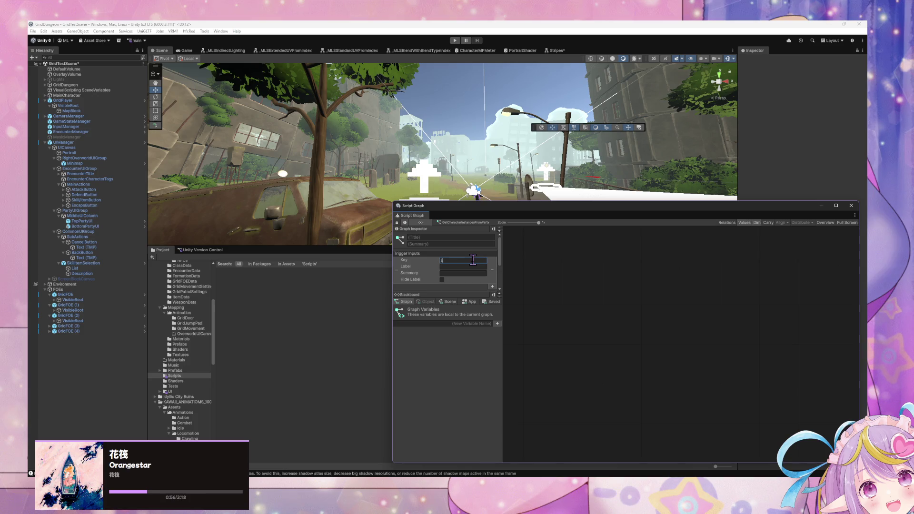
scroll(488, 243, down, 1)
text(Enter)
click(456, 257)
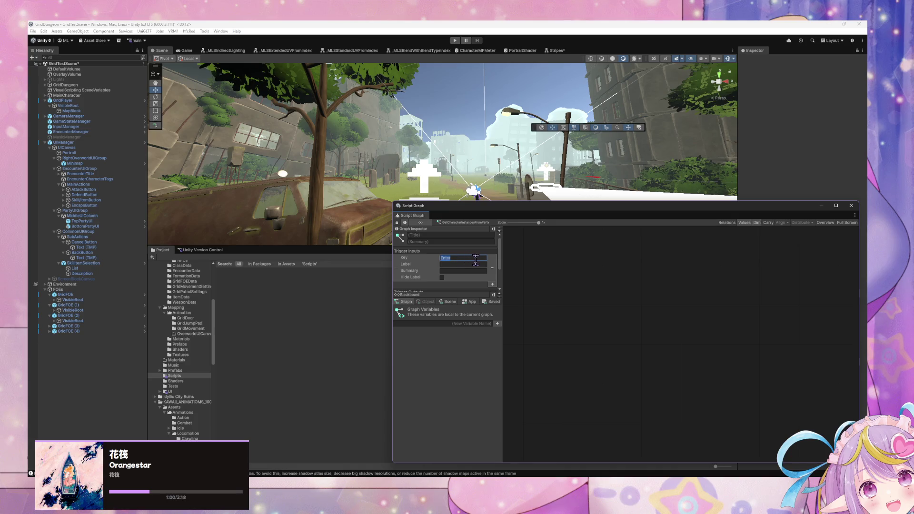
click(492, 267)
click(457, 262)
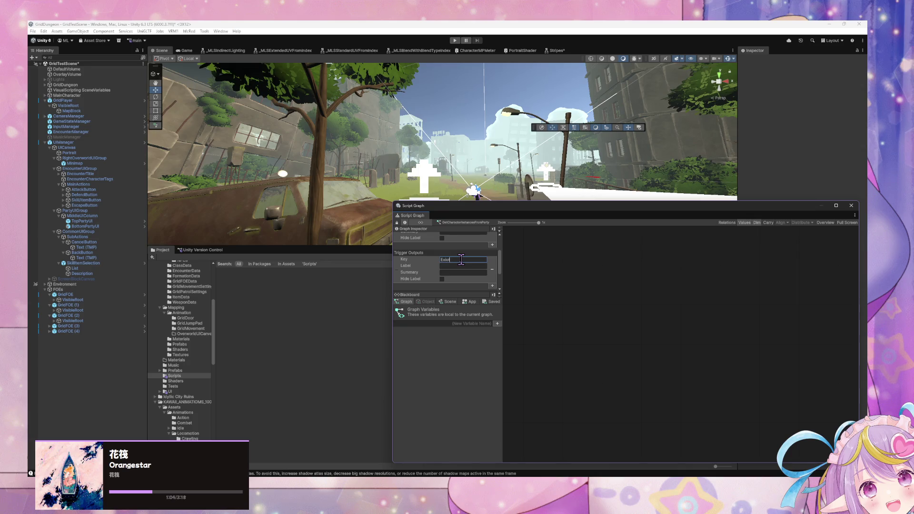
scroll(473, 260, up, 3)
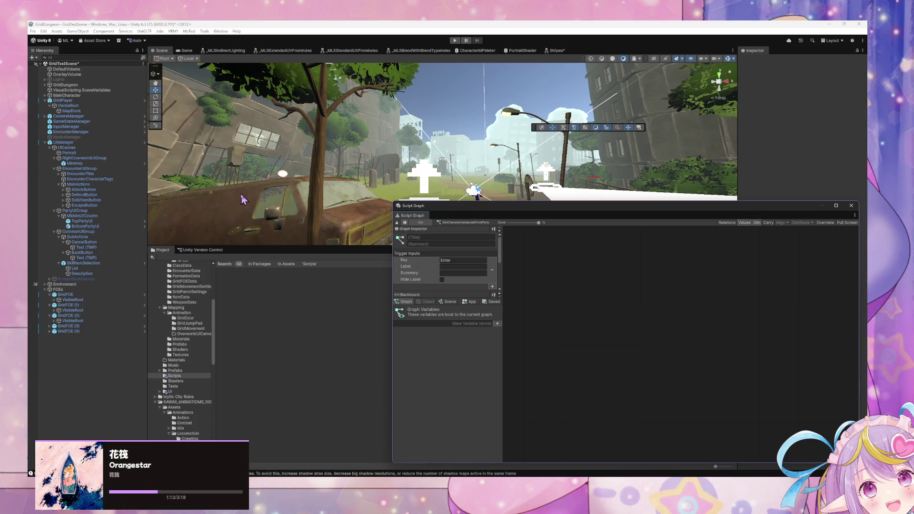
scroll(461, 242, down, 1)
scroll(463, 243, down, 3)
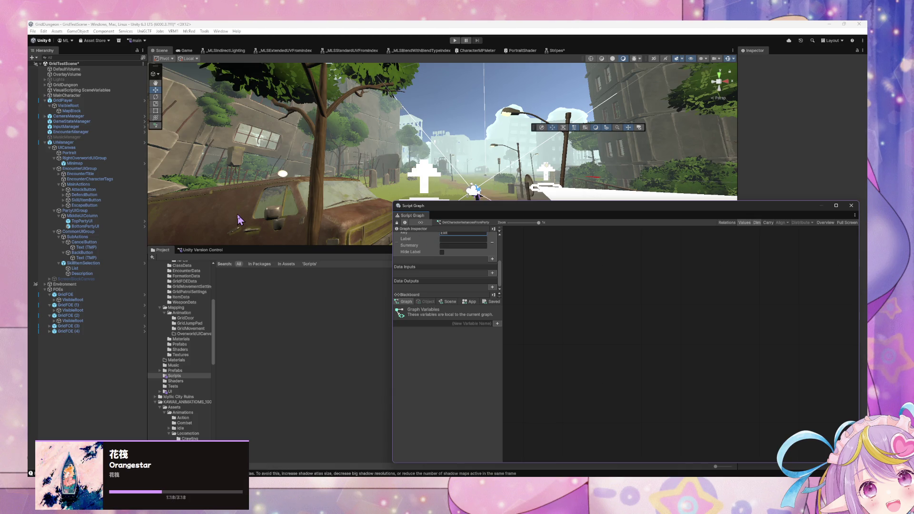
scroll(404, 257, up, 1)
scroll(411, 261, down, 1)
Add a Team data input of type Character Team with default value Encounter
click(492, 272)
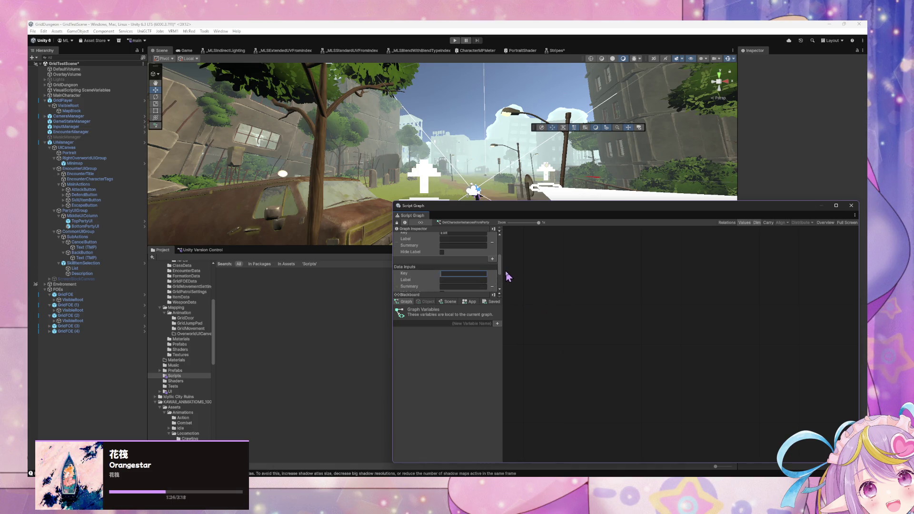
scroll(493, 276, up, 3)
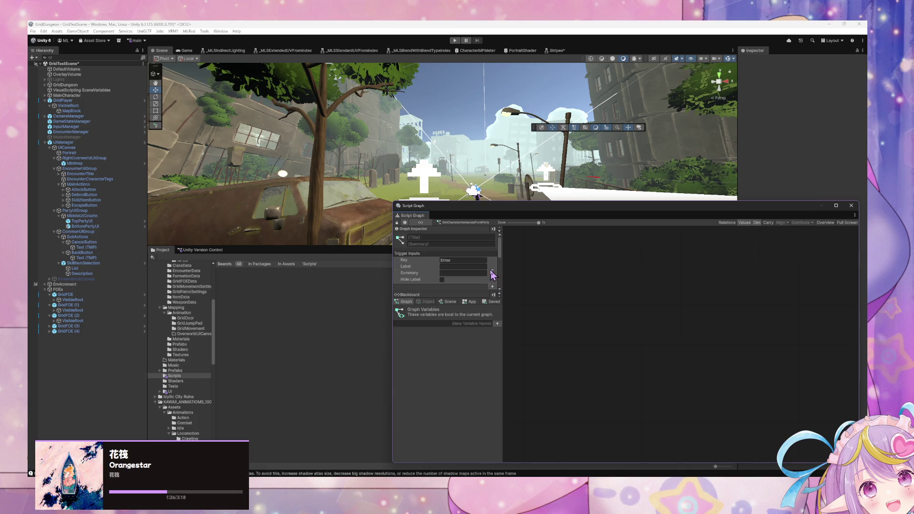
scroll(490, 270, down, 3)
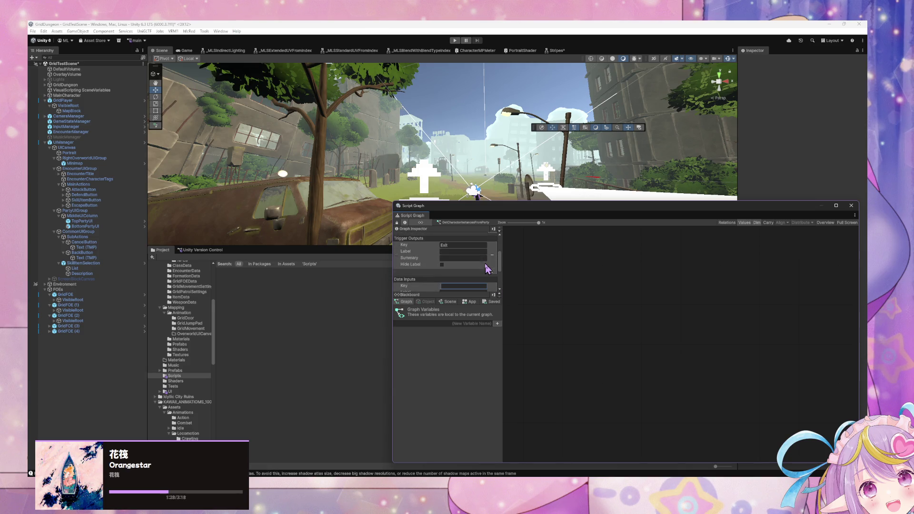
click(462, 273)
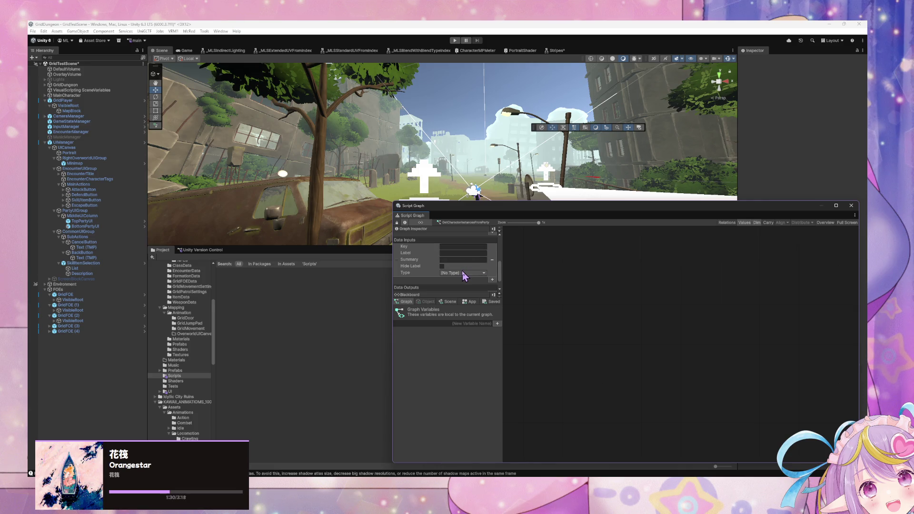
text(characte)
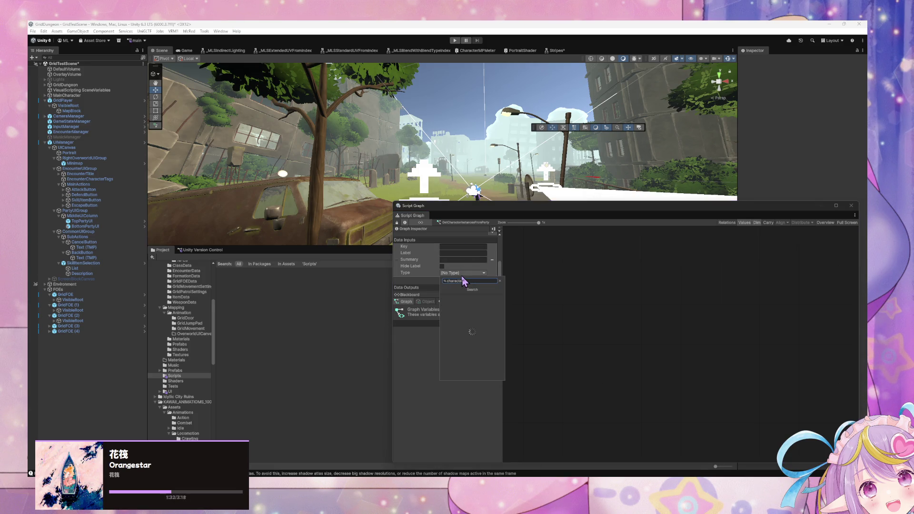
text(r team)
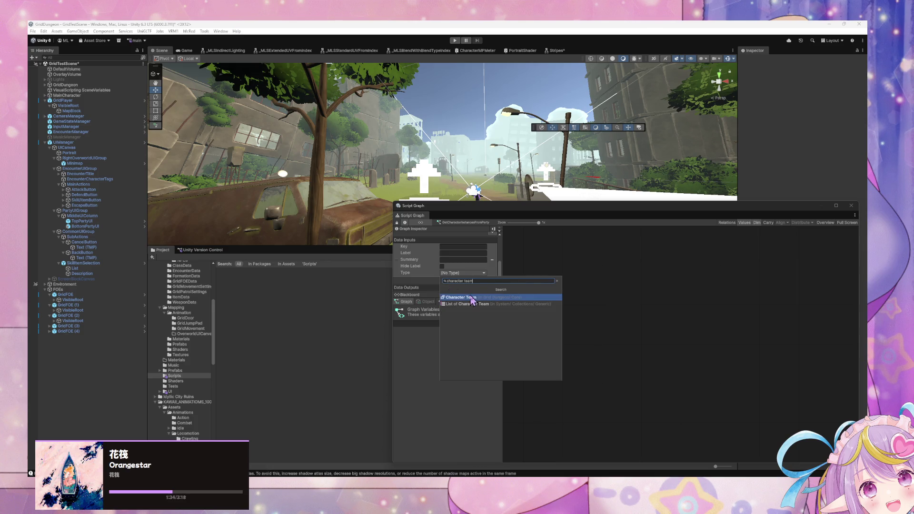
click(472, 298)
scroll(446, 276, up, 2)
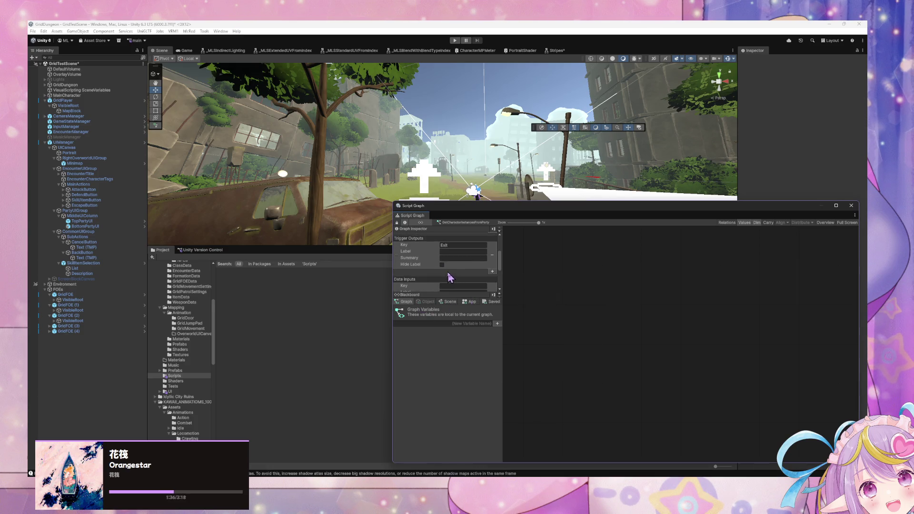
click(448, 267)
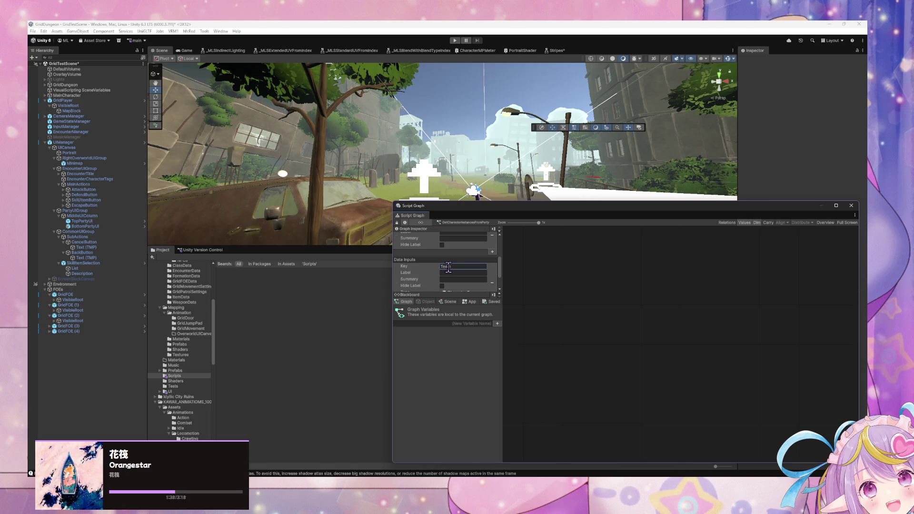
text(m)
scroll(445, 270, down, 2)
click(442, 266)
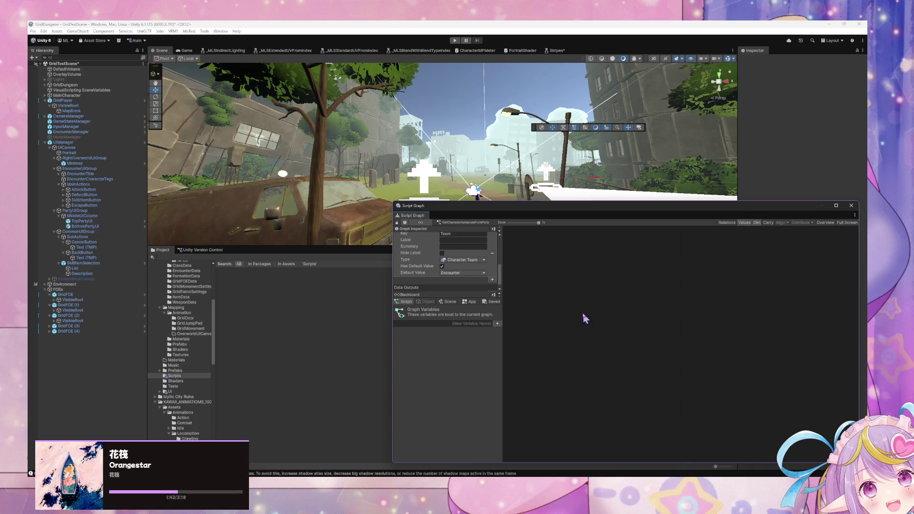
right_click(597, 288)
text(if)
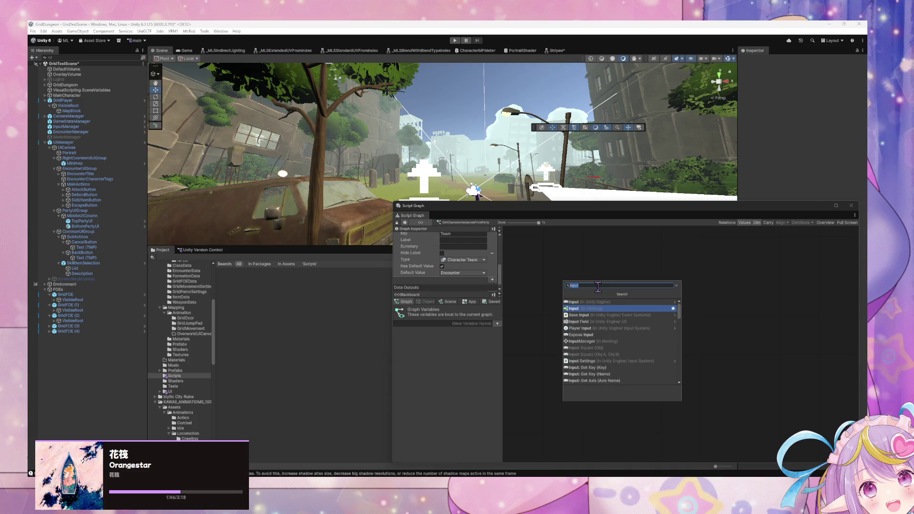
Add Input and Output nodes to the graph and spread them apart
key(Return)
right_click(682, 298)
click(684, 300)
text(output)
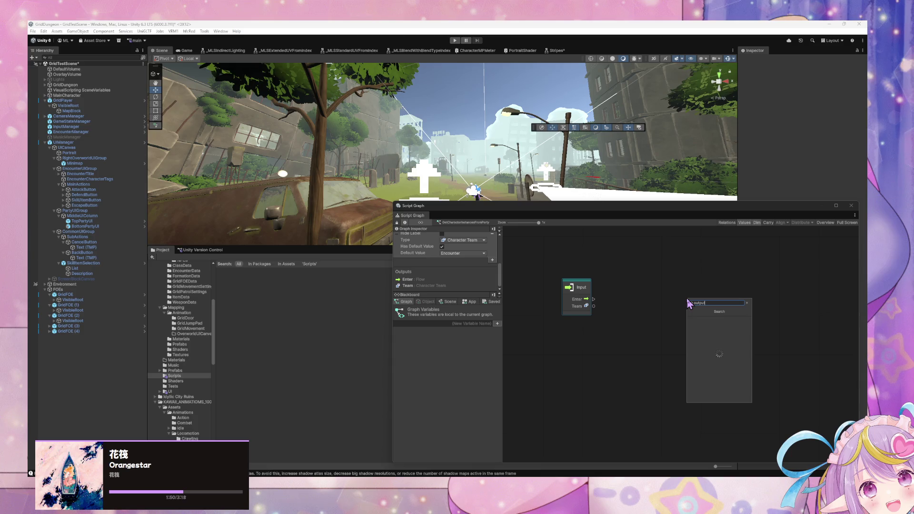
key(Return)
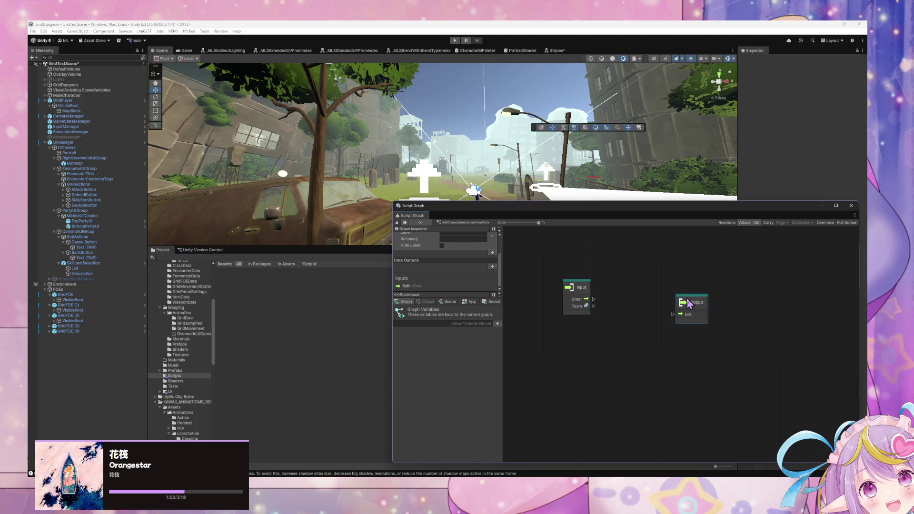
drag(689, 299, 706, 283)
mouse_move(592, 306)
mouse_down()
mouse_move(652, 307)
mouse_move(568, 305)
mouse_up()
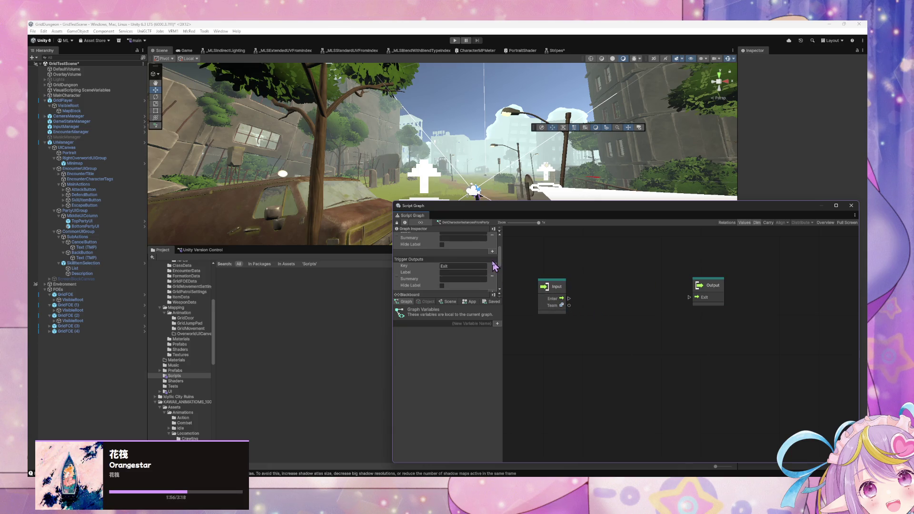
Add a CharacterInstances data output of type List of Character Instance and nudge the Output node
scroll(495, 264, down, 3)
click(492, 287)
scroll(485, 282, down, 2)
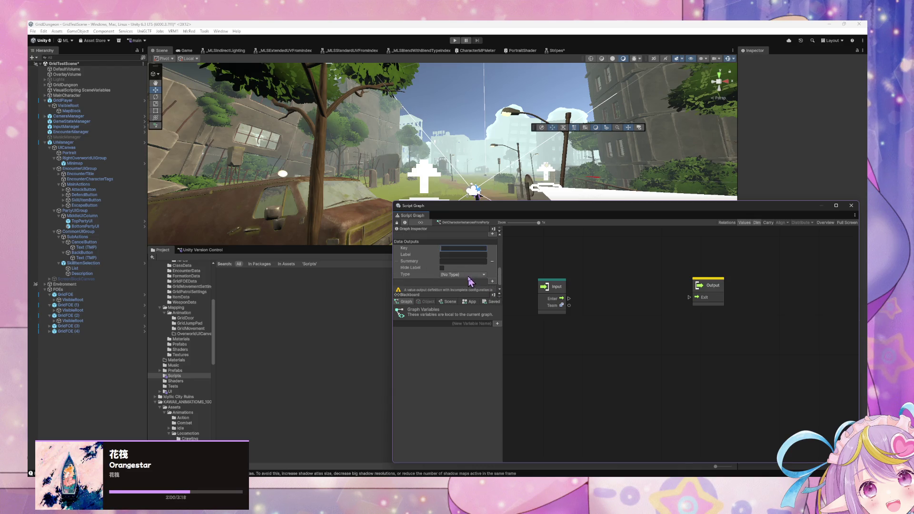
click(468, 275)
text(list of charac)
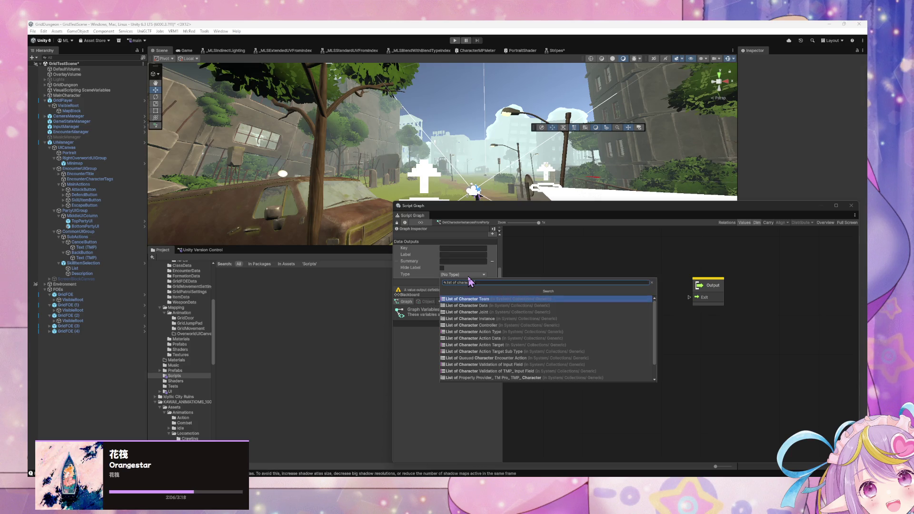
text(ter instance)
key(Return)
click(459, 249)
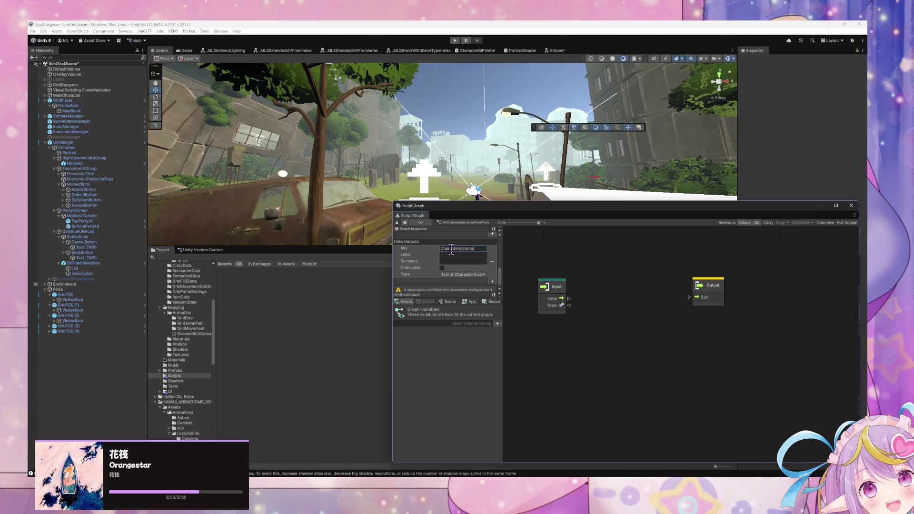
text(es)
key(Return)
click(728, 287)
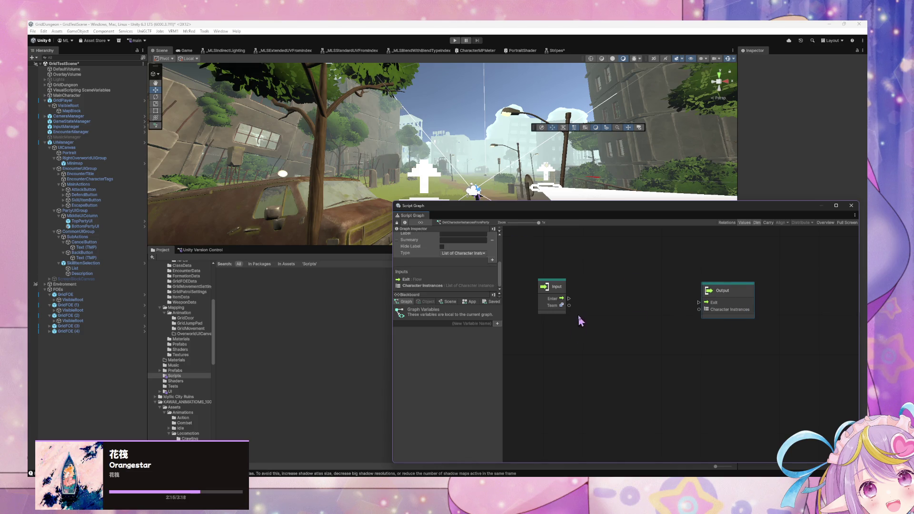
drag(578, 317, 602, 355)
drag(737, 337, 734, 330)
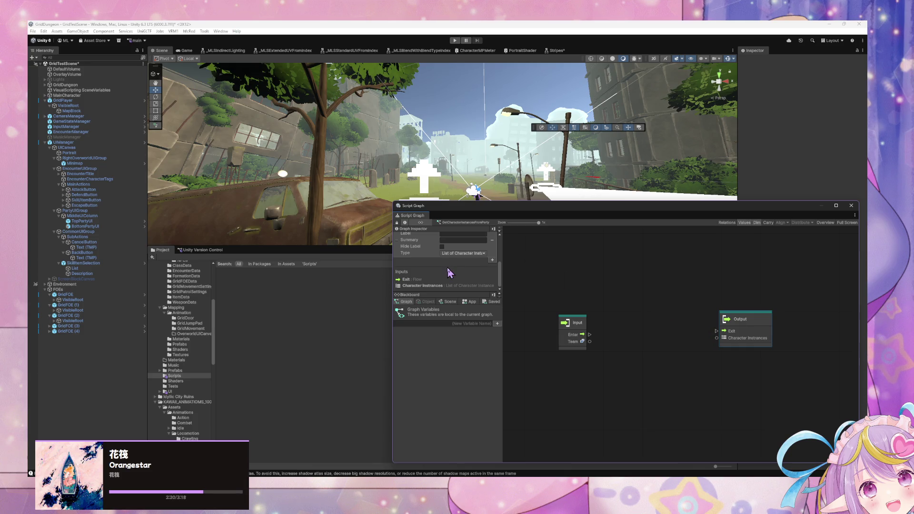
Add a Create List node beside Input, then delete it
right_click(578, 363)
click(615, 369)
text(create list)
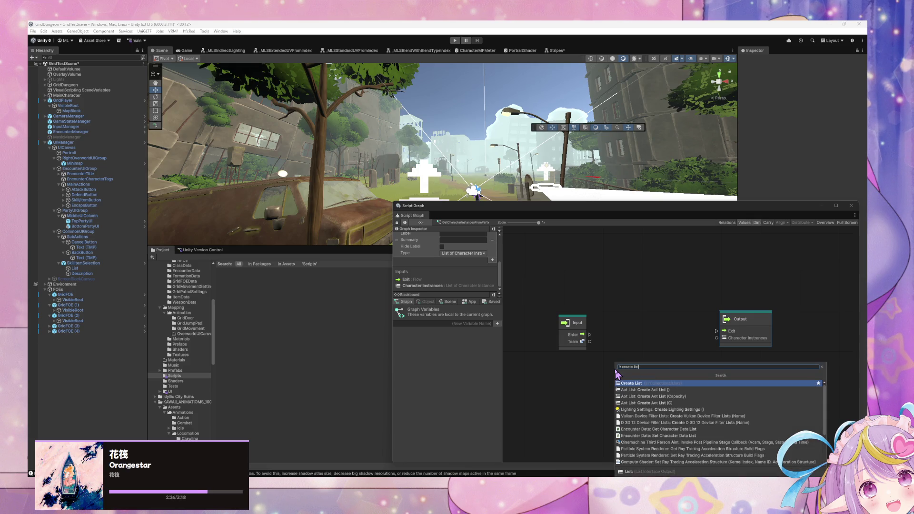
key(Return)
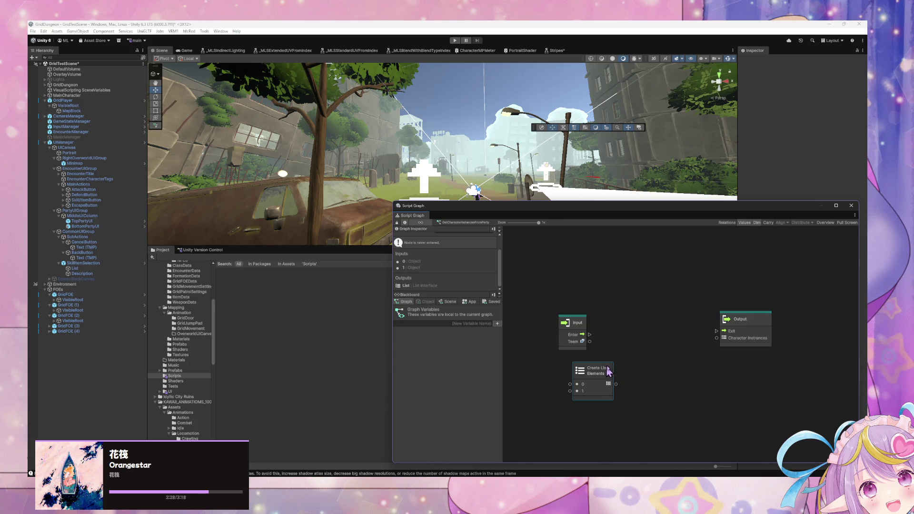
drag(602, 371, 622, 348)
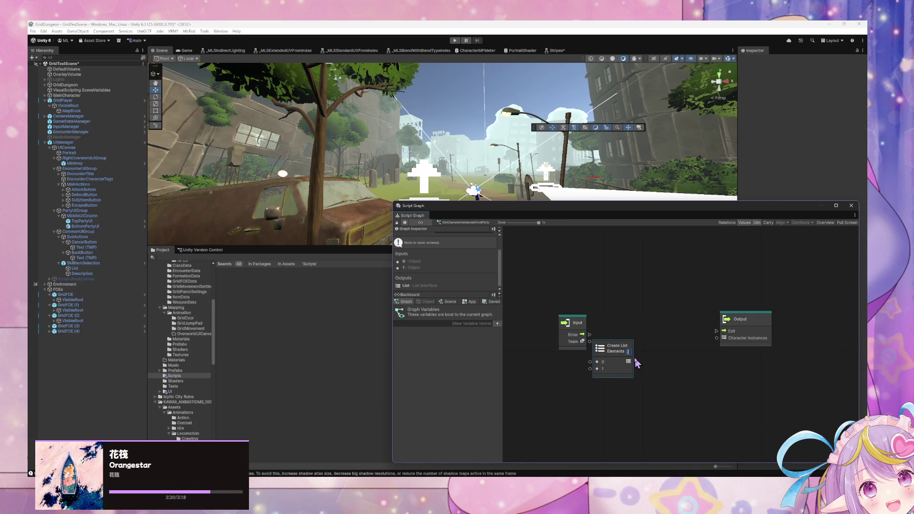
text(0)
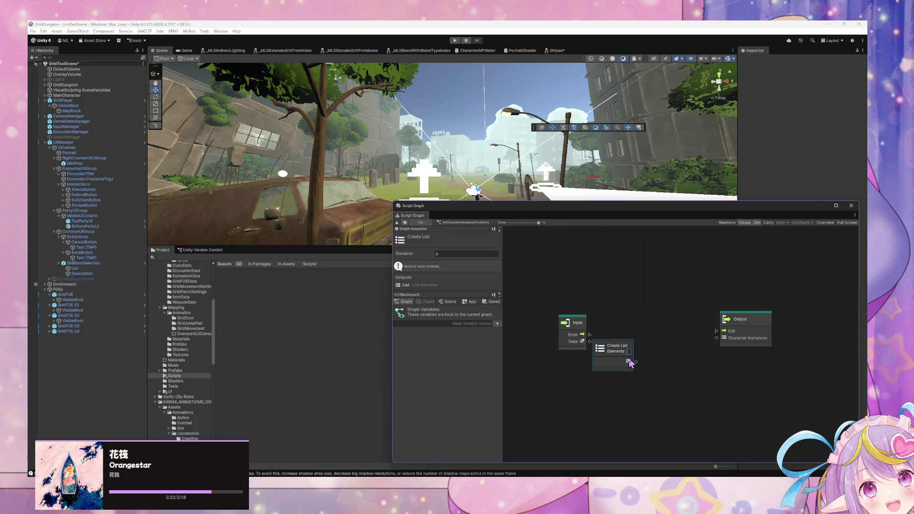
drag(621, 353, 596, 370)
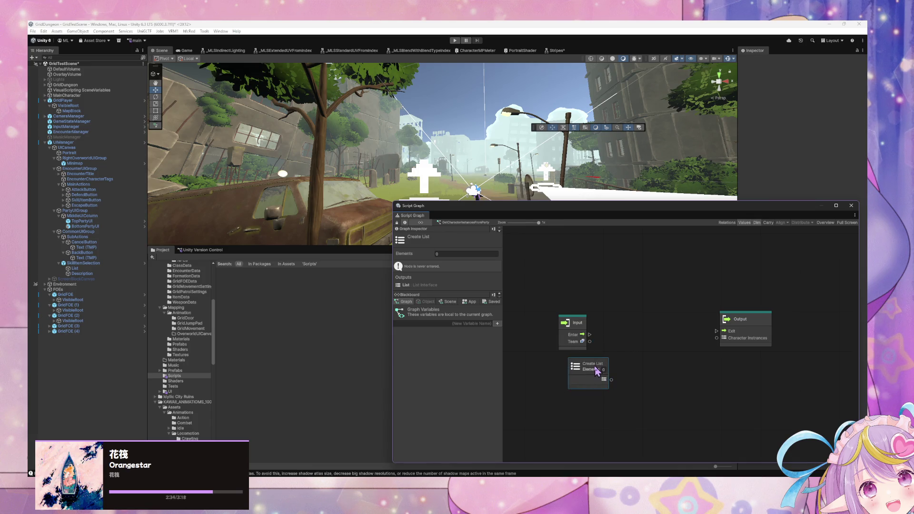
key(Delete)
Add a Create Aot List node beside Input and connect Input's Enter flow into it
right_click(607, 367)
text(create aot list)
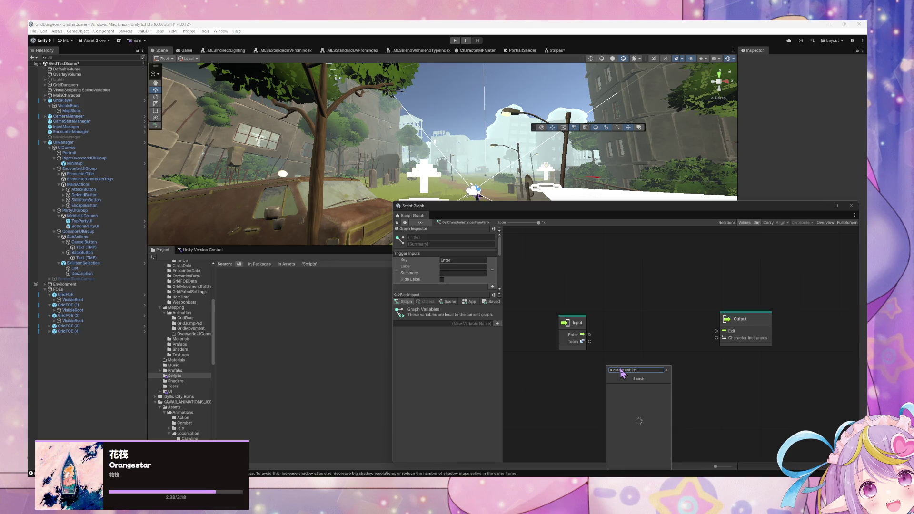
key(Return)
mouse_move(622, 374)
mouse_down()
mouse_move(621, 329)
mouse_move(611, 338)
mouse_up()
drag(618, 332, 648, 328)
drag(764, 324, 786, 328)
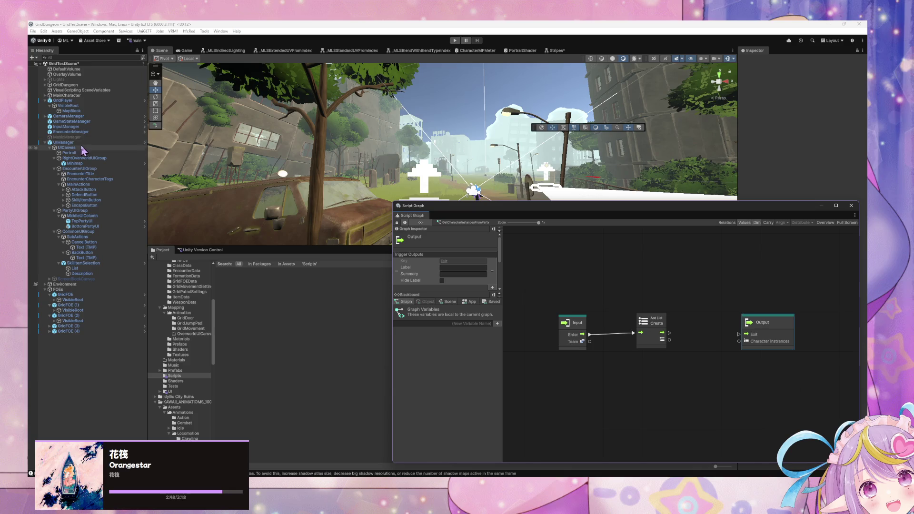
click(455, 40)
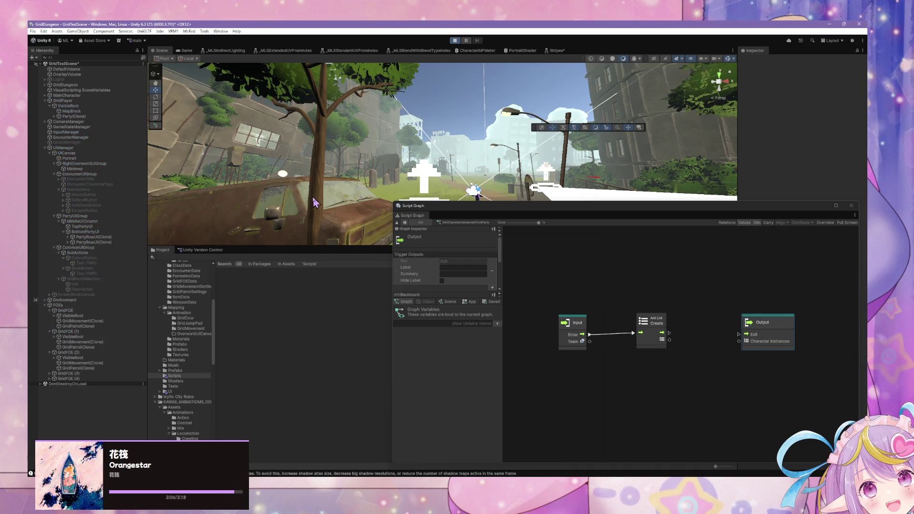
Expand Party(Clone), open its Initialize state graph and show the party's variables
click(55, 116)
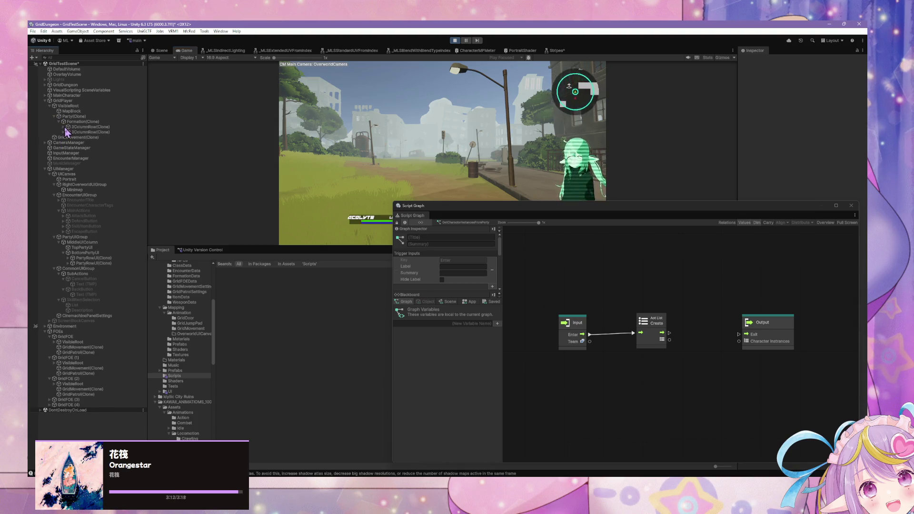
click(72, 117)
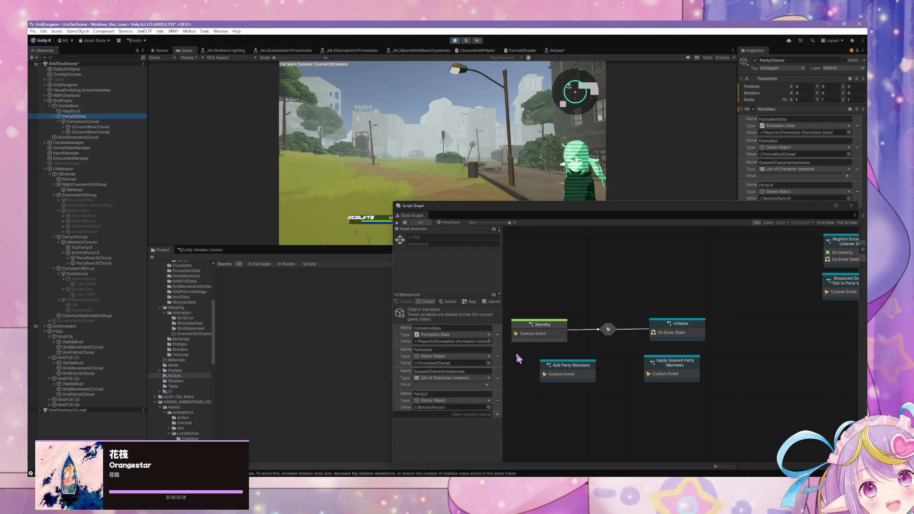
double_click(677, 333)
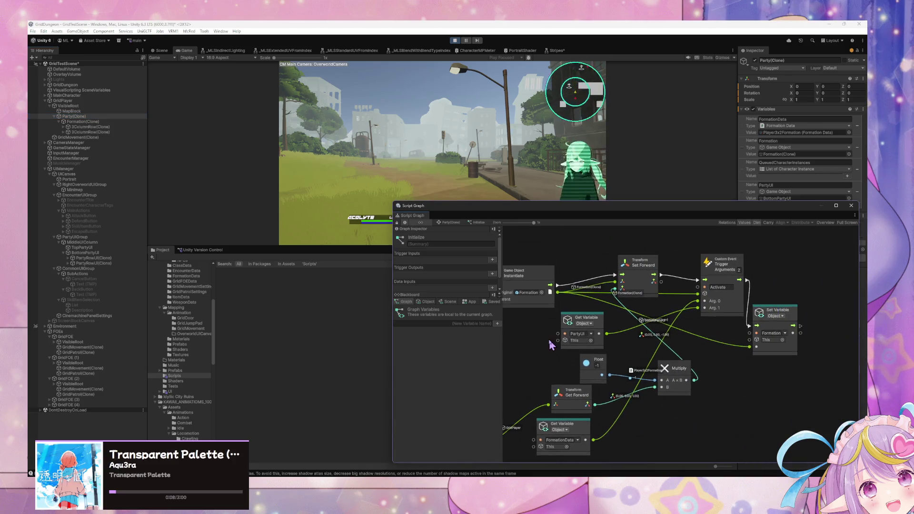
click(427, 302)
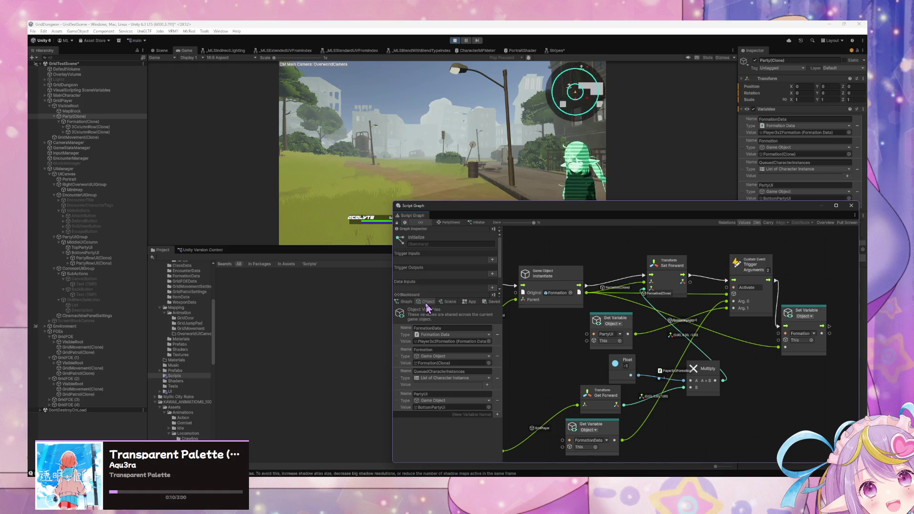
Select the Acolyte under 3ColumnRow > Left to view its variables and state graph
click(63, 127)
click(69, 132)
click(87, 137)
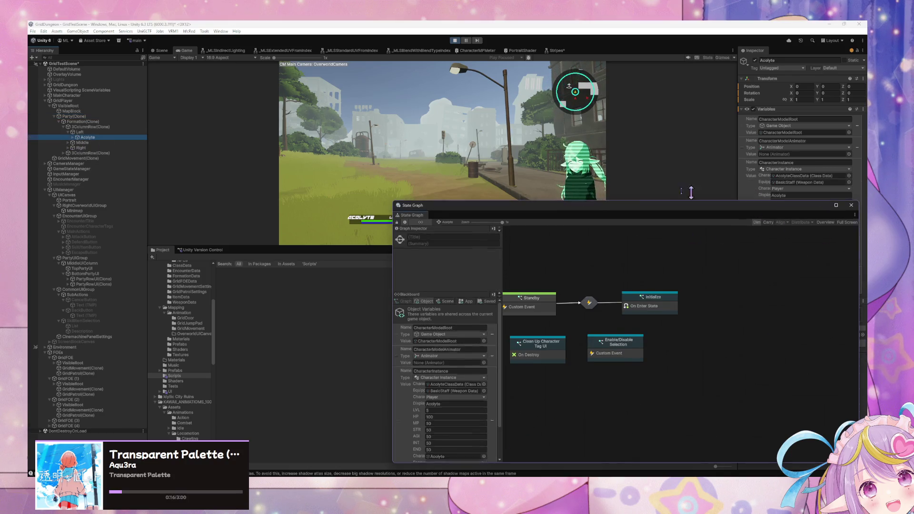
drag(683, 212, 502, 204)
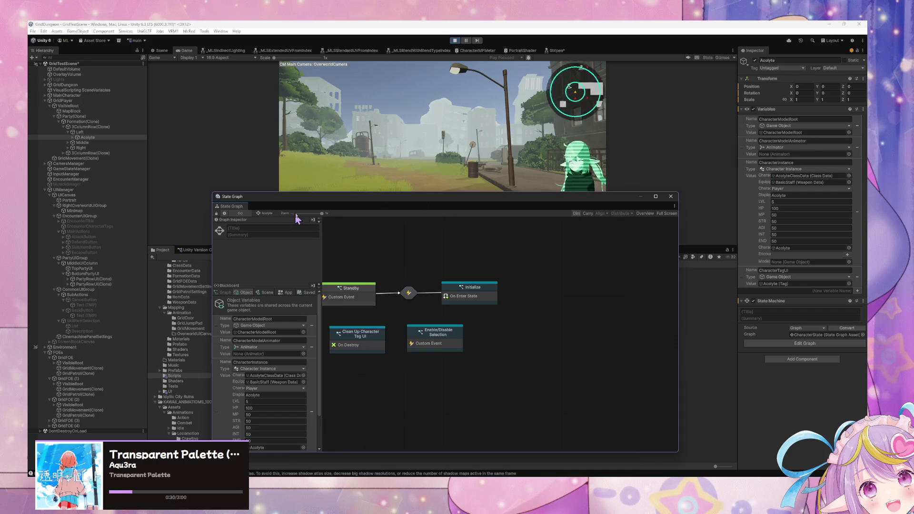
mouse_move(296, 196)
mouse_down()
mouse_move(636, 249)
mouse_move(534, 248)
mouse_up()
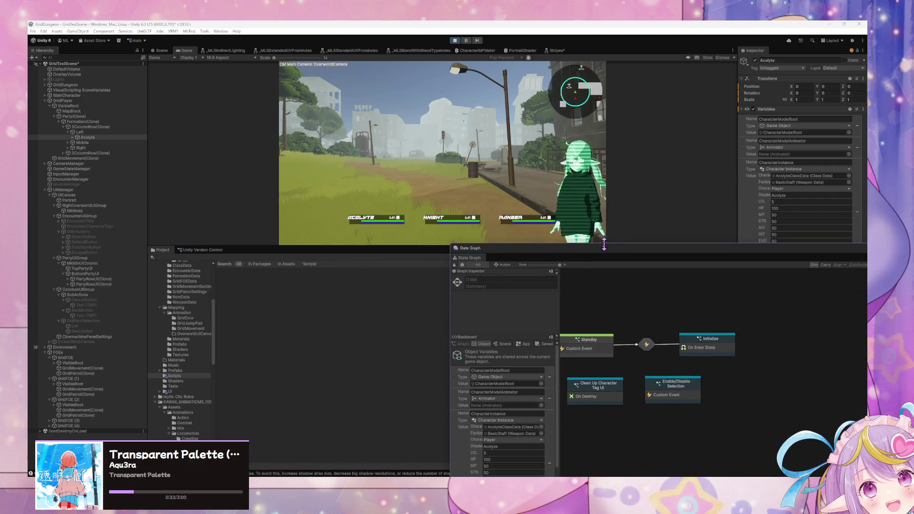
click(613, 258)
text(getpart)
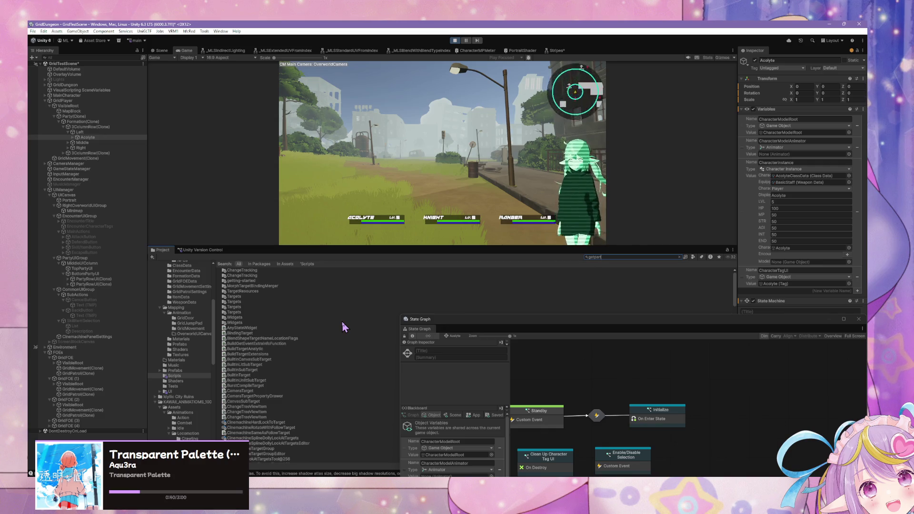
Find and open the GetCharacterInstancesFromParty script graph from the Project search
text(y)
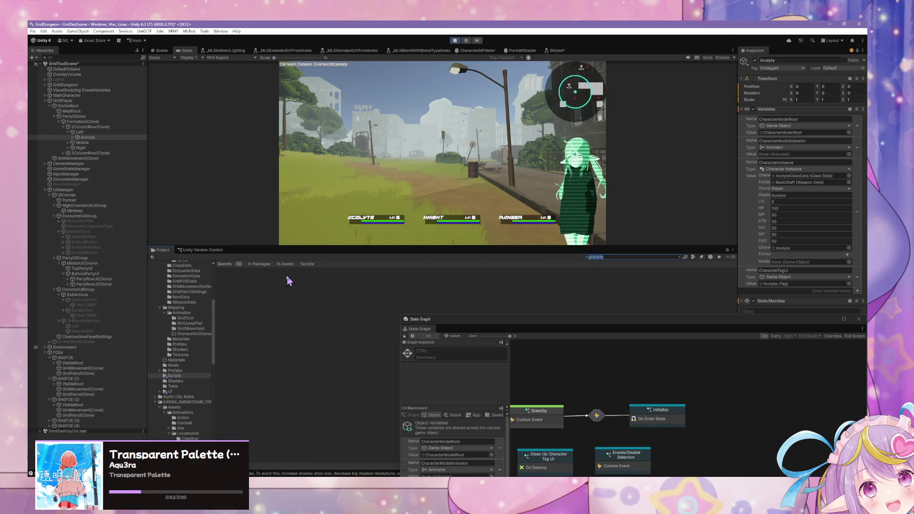
text(rt)
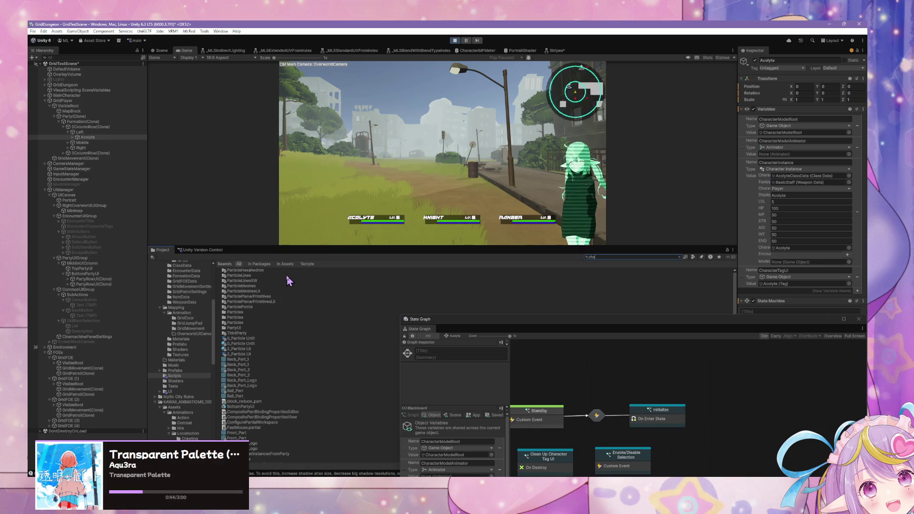
text(terinst)
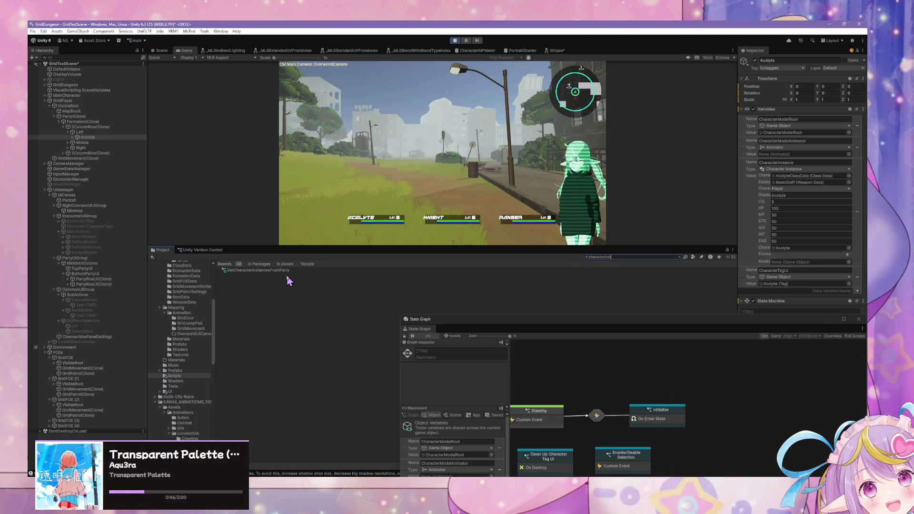
double_click(293, 269)
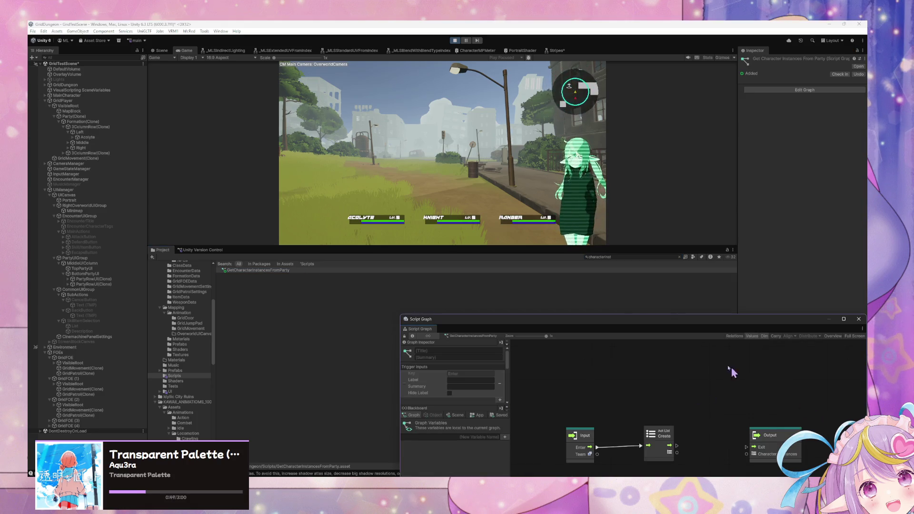
mouse_move(615, 316)
mouse_down()
mouse_move(506, 222)
mouse_move(506, 162)
mouse_move(512, 171)
mouse_up()
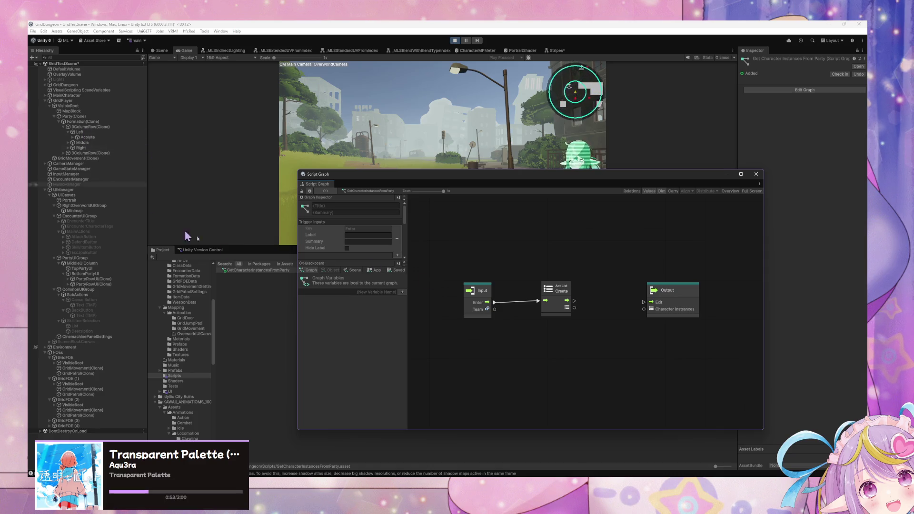
In the Scene variables, confirm PlayerPartyUI points to BottomPartyUI and select it
click(355, 270)
scroll(388, 362, down, 5)
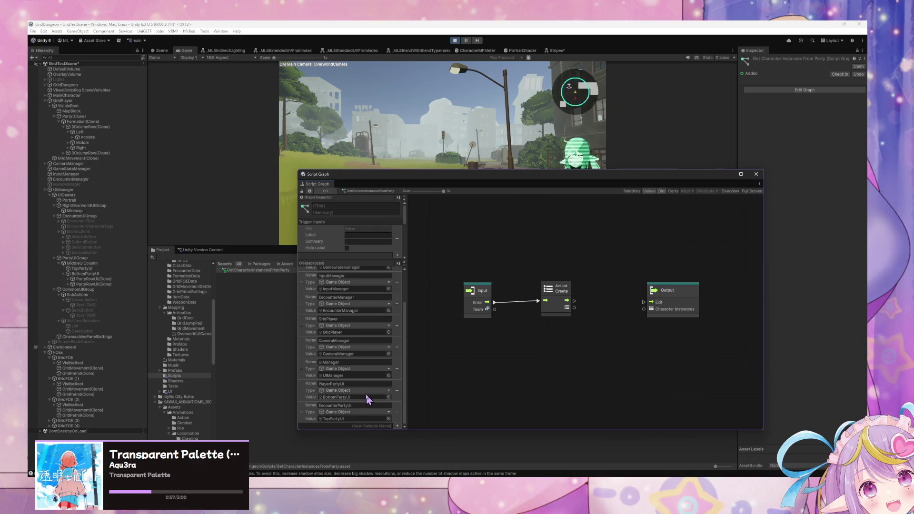
click(330, 398)
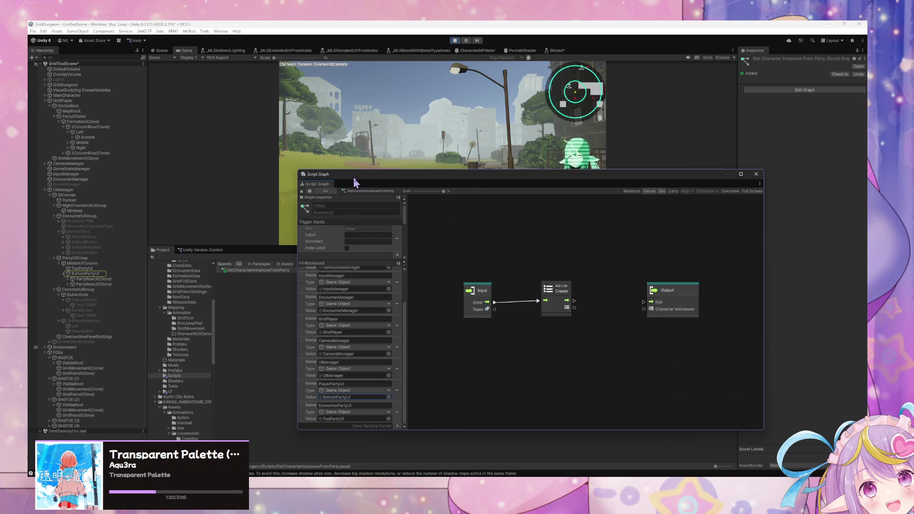
click(98, 274)
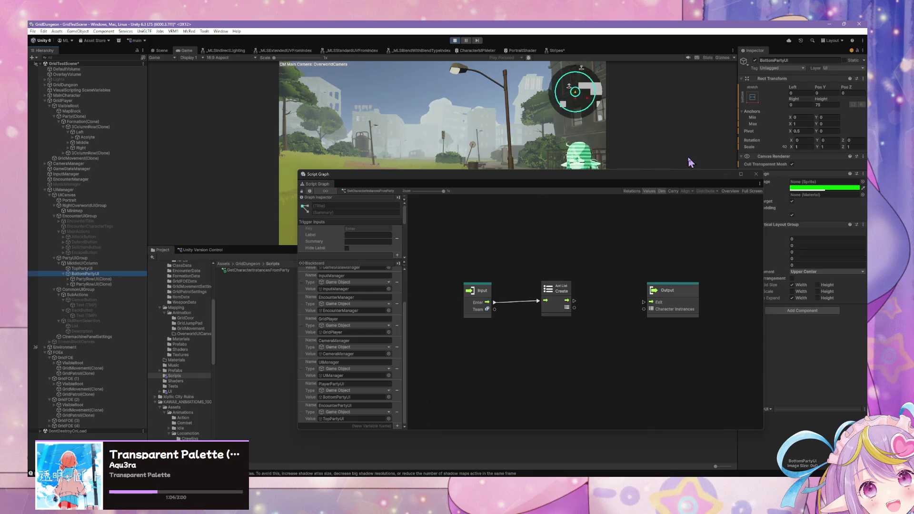
mouse_move(627, 182)
mouse_down()
mouse_move(606, 198)
mouse_move(575, 270)
mouse_move(476, 318)
mouse_move(545, 157)
mouse_move(563, 171)
mouse_up()
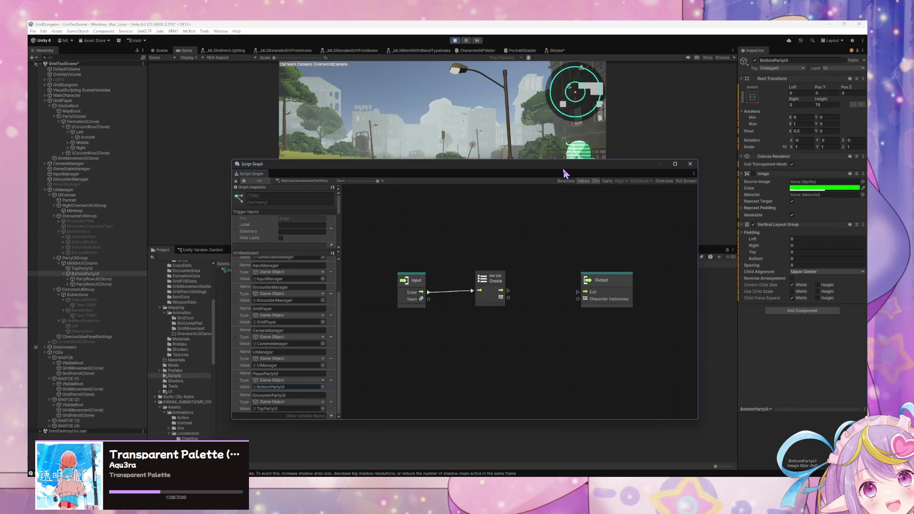
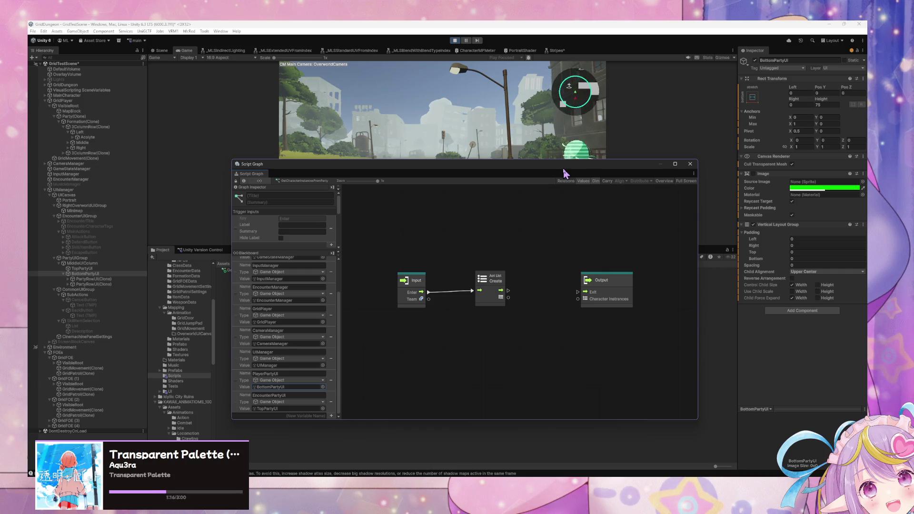
Connect the created list to Output's Character Instances and spread the Input, list and Output nodes apart
drag(509, 298, 578, 299)
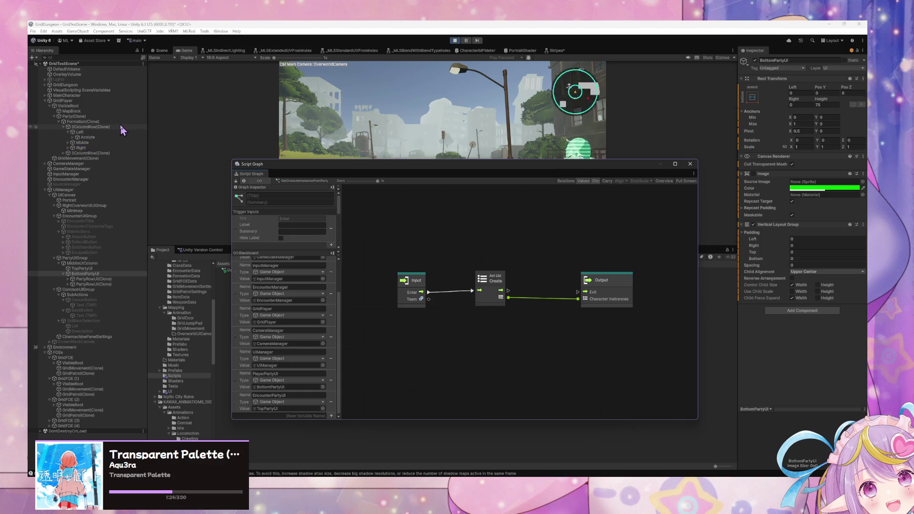
mouse_move(617, 281)
mouse_down()
mouse_move(590, 280)
mouse_move(646, 279)
mouse_up()
drag(411, 281, 365, 281)
drag(490, 278, 466, 278)
Expand the PartyRowUI(Clone) party row under BottomPartyUI in the Hierarchy
scroll(267, 267, up, 3)
scroll(290, 295, down, 3)
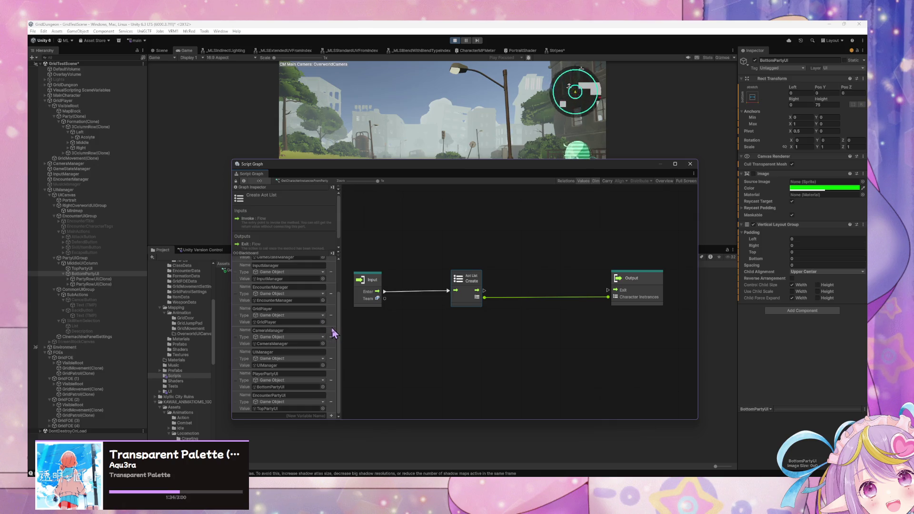
scroll(333, 333, up, 3)
scroll(336, 327, down, 3)
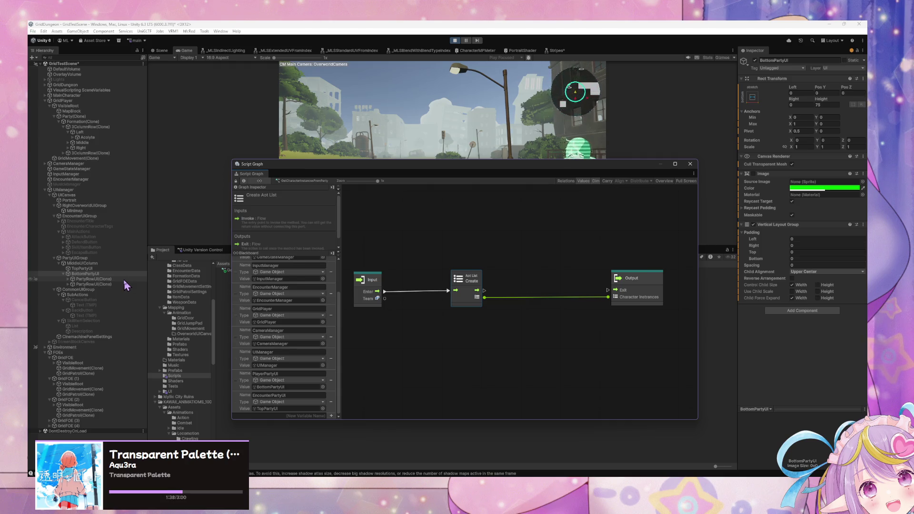
click(68, 279)
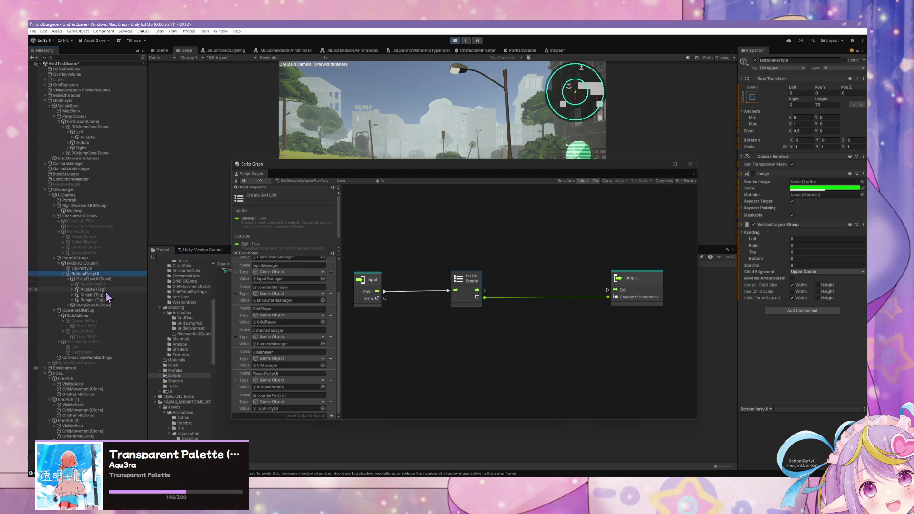
Inspect the Acolyte (Tag) entry's State Graph and move the graph window out of the way
click(81, 289)
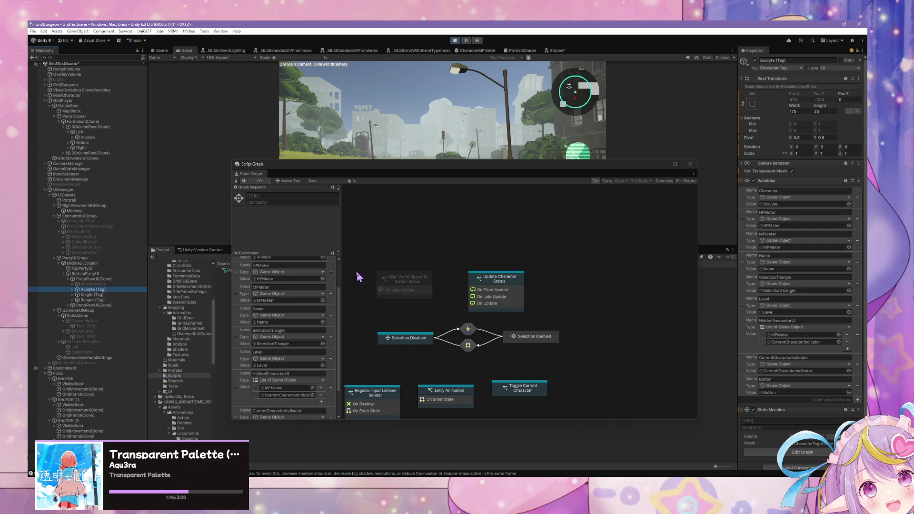
drag(346, 174, 461, 176)
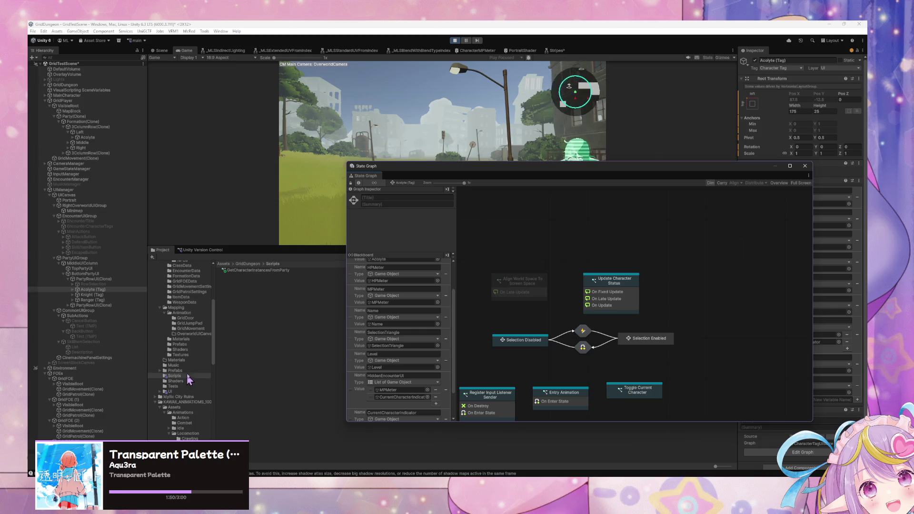
mouse_move(539, 173)
mouse_down()
mouse_move(428, 309)
mouse_move(461, 322)
mouse_up()
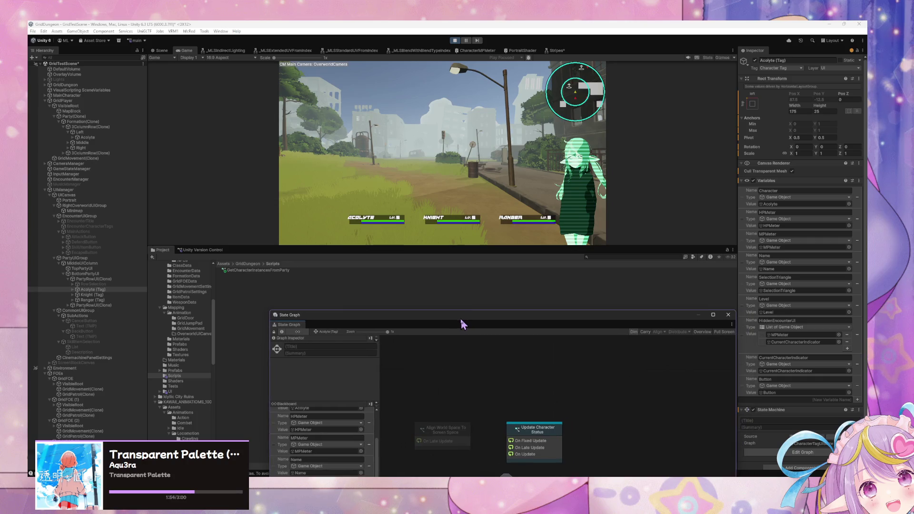
Search the Project panel for 'getchar' and select GetCharacterInstancesFromParty
click(619, 248)
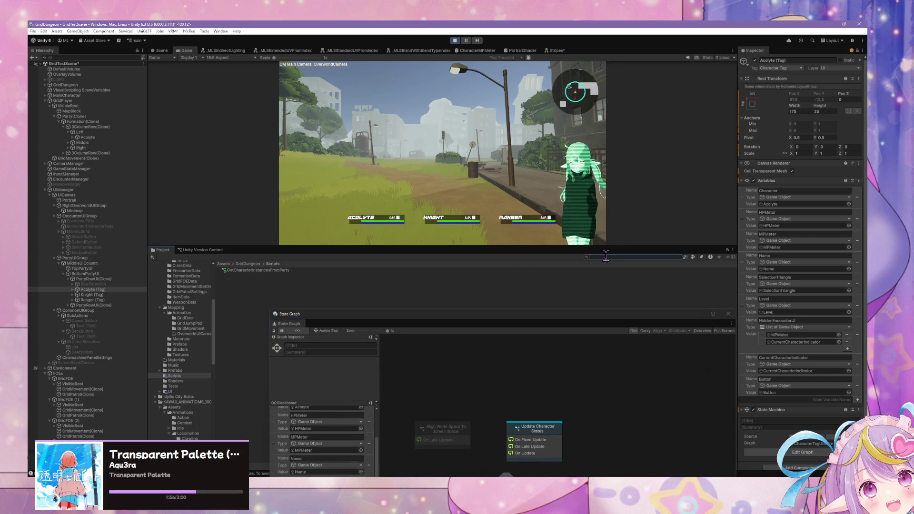
text(charact)
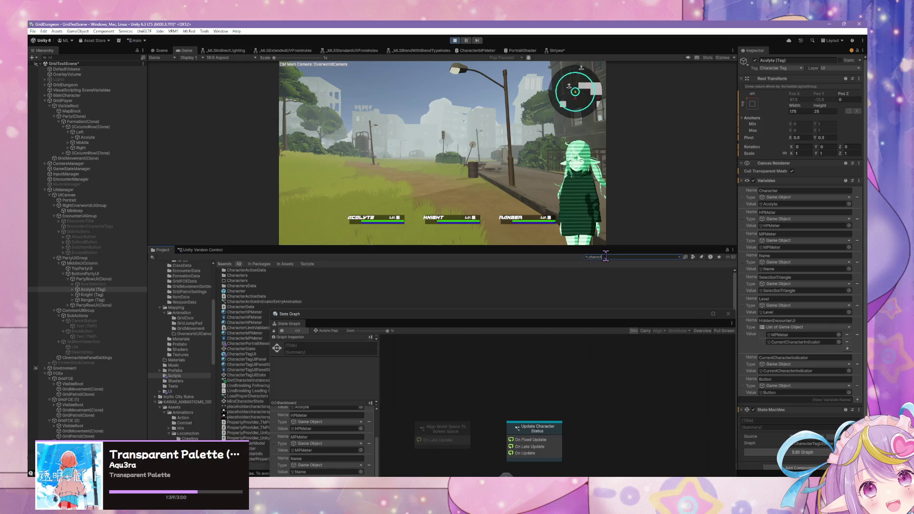
text(ge)
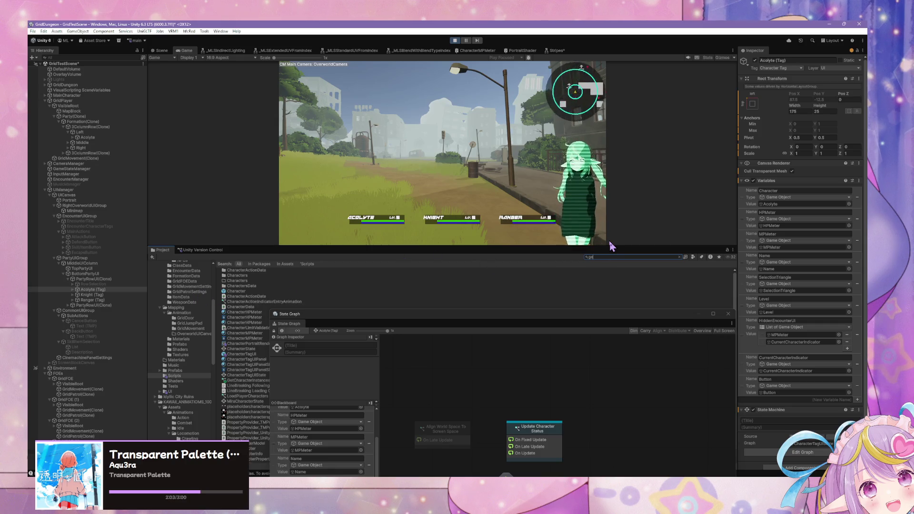
text(rgetchar)
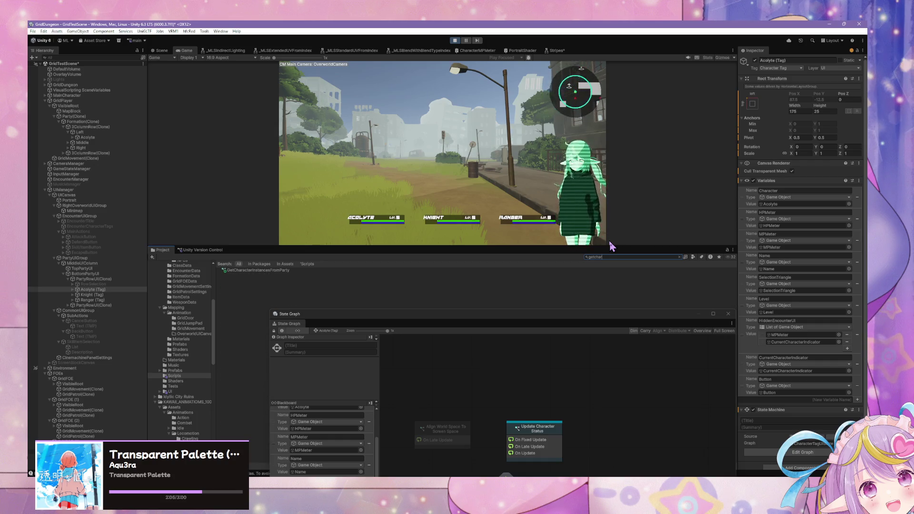
click(266, 271)
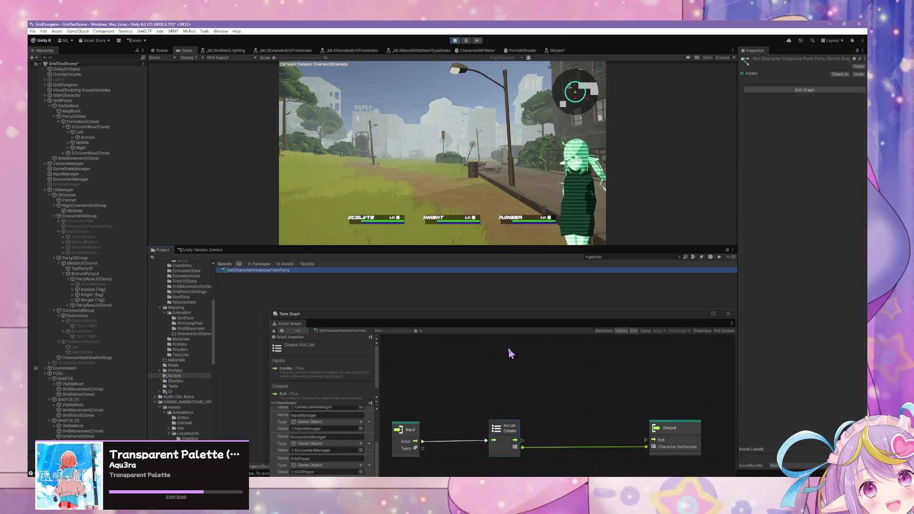
Open the GetCharacterInstancesFromParty graph, raise its window and move the Input node left
click(505, 326)
mouse_move(474, 323)
mouse_down()
mouse_move(496, 88)
mouse_move(491, 180)
mouse_up()
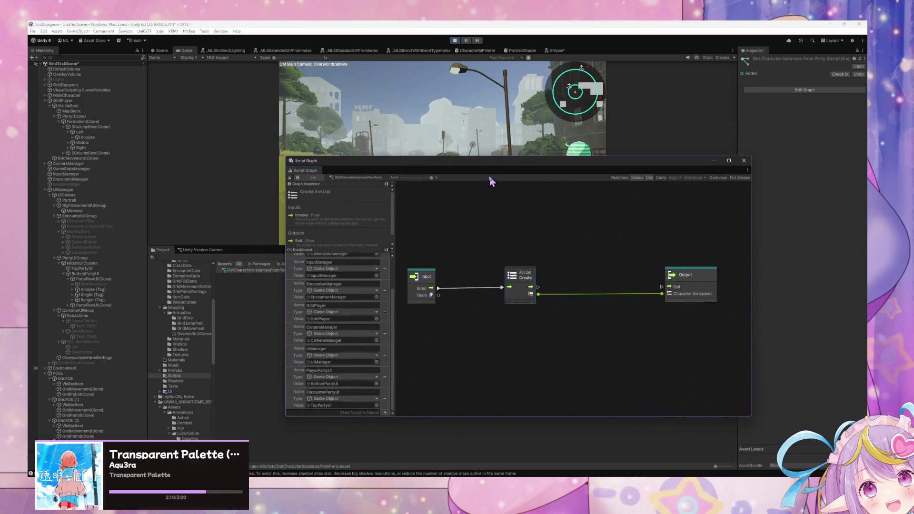
mouse_move(438, 281)
mouse_down()
mouse_move(398, 281)
mouse_move(441, 321)
mouse_up()
Try a Select node off Team, delete it, then add Select On Enum from a canvas search
click(421, 305)
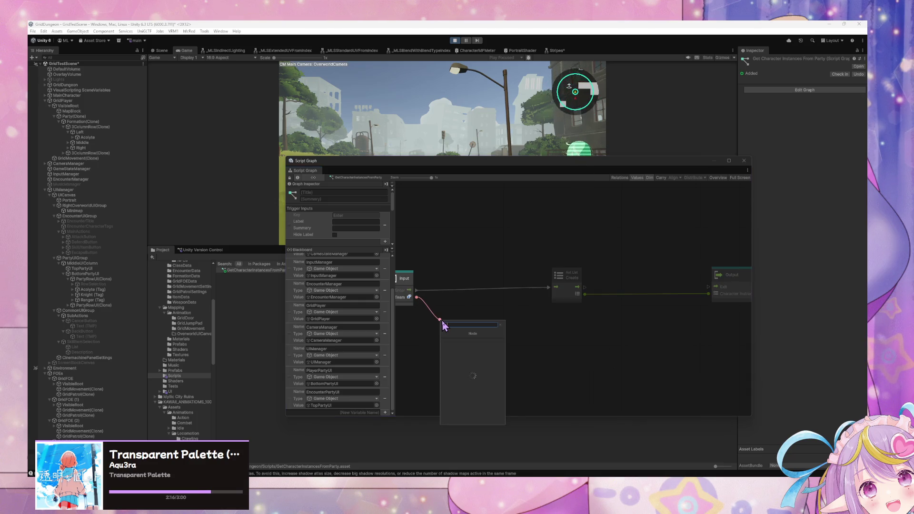
text(select)
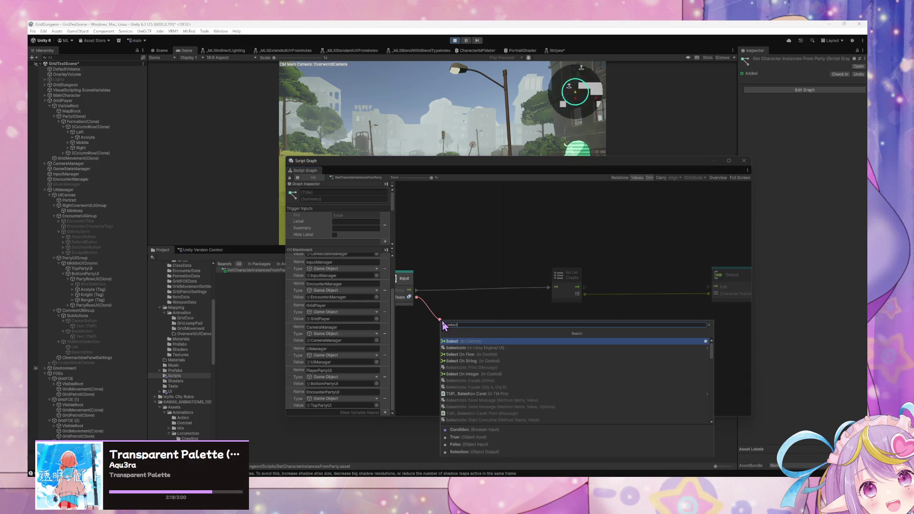
key(Down)
key(Down)
key(Down)
key(Up)
key(Up)
key(Up)
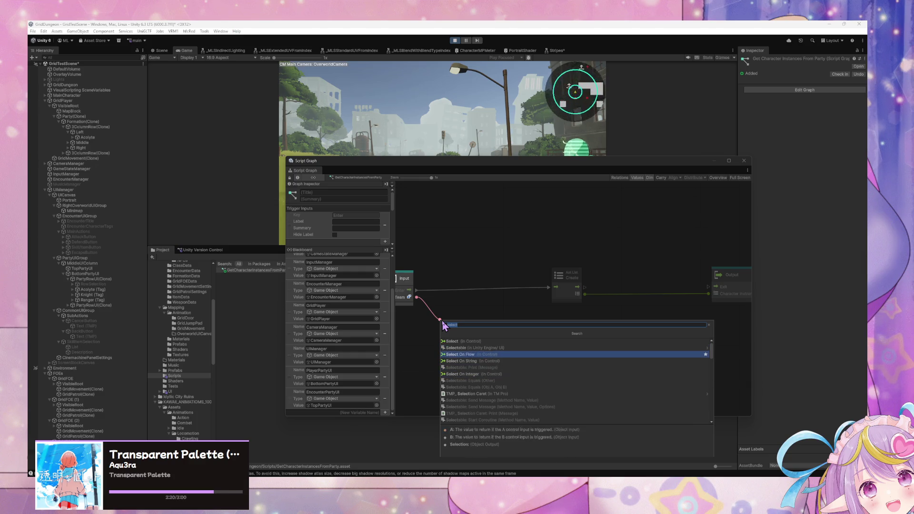
key(Return)
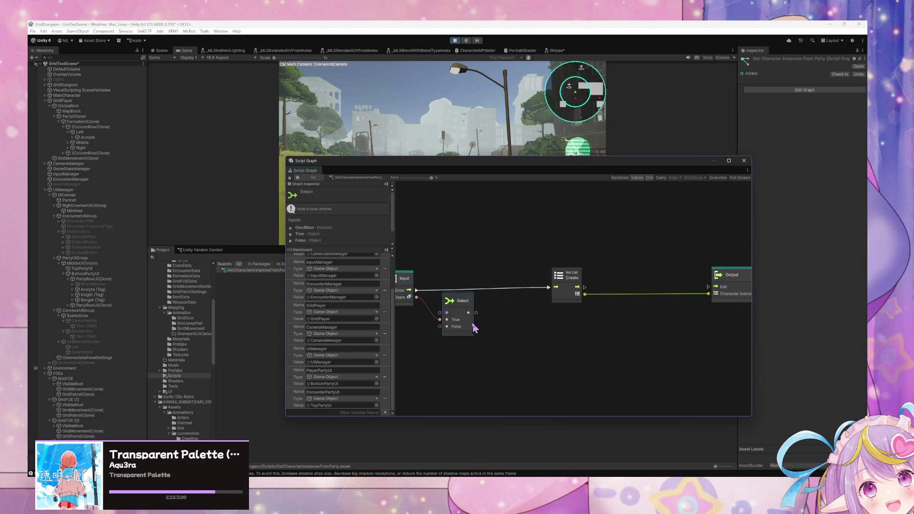
key(Delete)
right_click(485, 319)
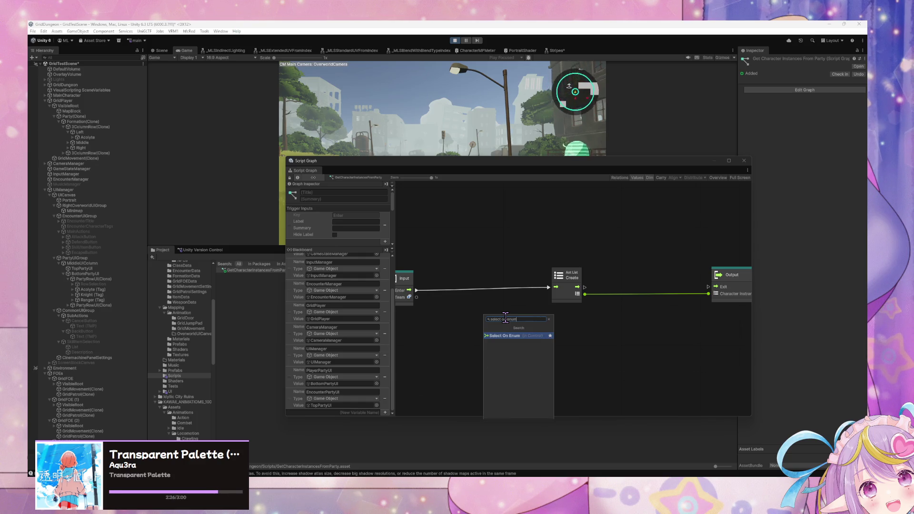
key(Return)
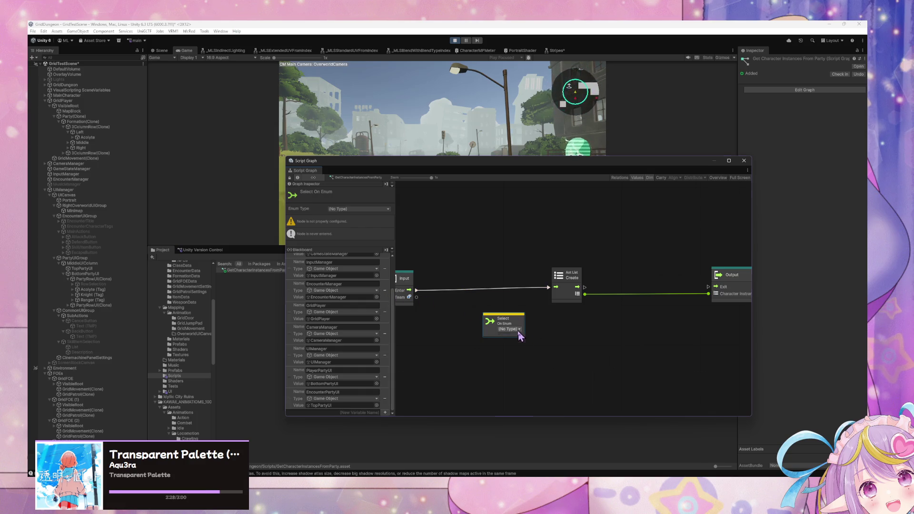
Set the Select On Enum type to Core > Character Team
click(518, 330)
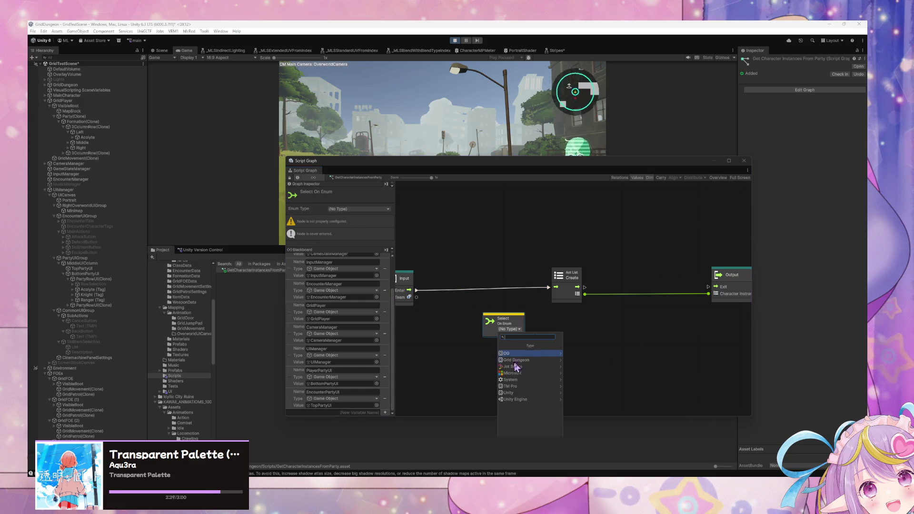
click(550, 353)
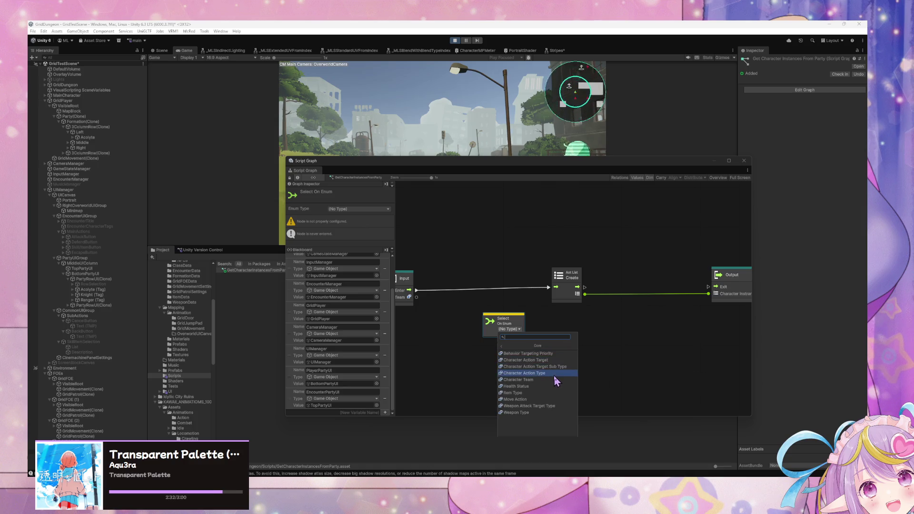
click(555, 379)
mouse_move(413, 298)
mouse_down()
mouse_move(480, 339)
mouse_move(489, 326)
mouse_move(519, 336)
mouse_up()
right_click(419, 373)
click(443, 382)
click(430, 369)
Show the Blackboard's scene variables and wire the Input's Team into the selector
scroll(364, 269, up, 3)
click(352, 257)
click(344, 258)
scroll(434, 377, down, 2)
scroll(333, 361, down, 3)
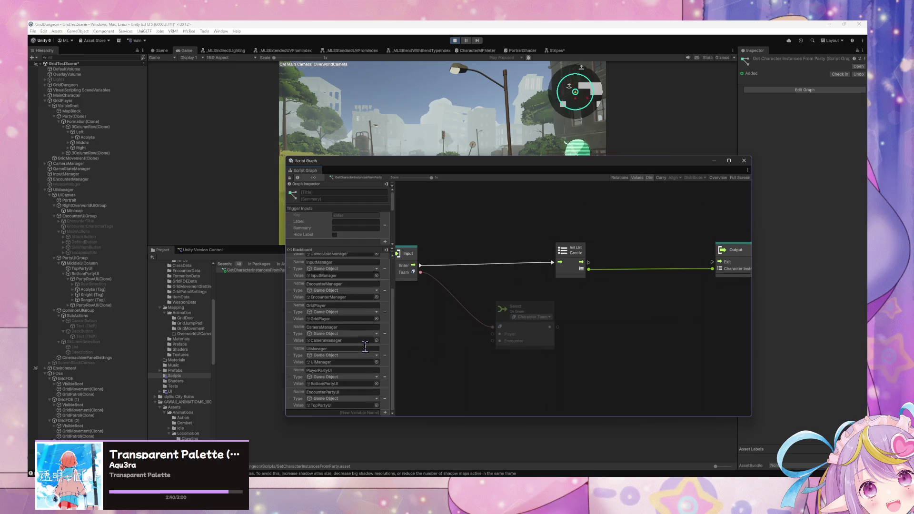
mouse_move(296, 383)
mouse_down()
mouse_move(480, 352)
mouse_move(493, 328)
mouse_up()
mouse_move(421, 273)
mouse_down()
mouse_move(492, 327)
mouse_move(445, 331)
mouse_up()
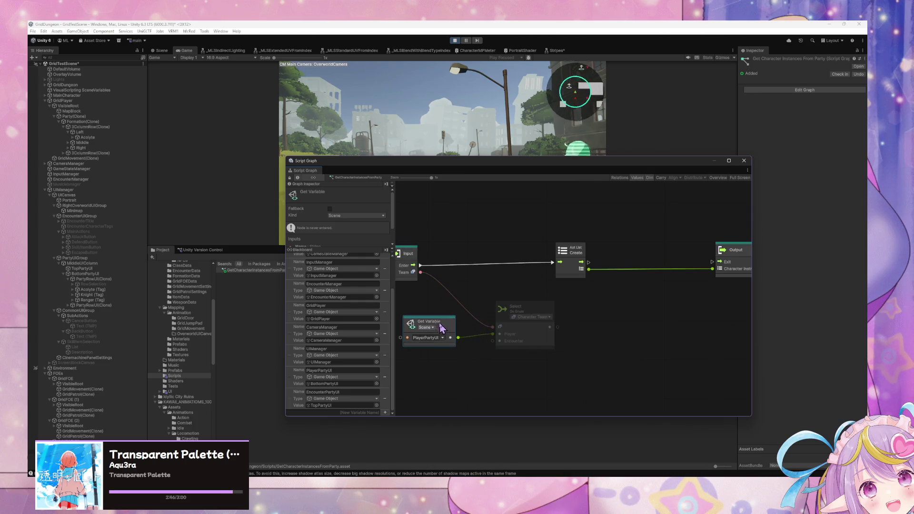
Feed PlayerPartyUI into Player and EncounterPartyUI into Encounter, then shift the Select node right
mouse_move(300, 399)
mouse_down()
mouse_move(315, 404)
mouse_move(421, 367)
mouse_up()
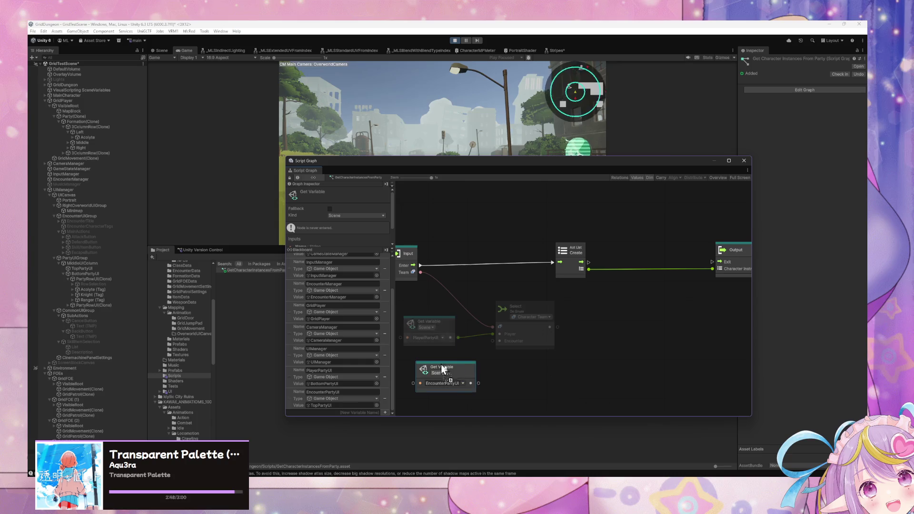
mouse_move(479, 383)
mouse_down()
mouse_move(495, 339)
mouse_move(451, 367)
mouse_move(465, 367)
mouse_up()
click(609, 382)
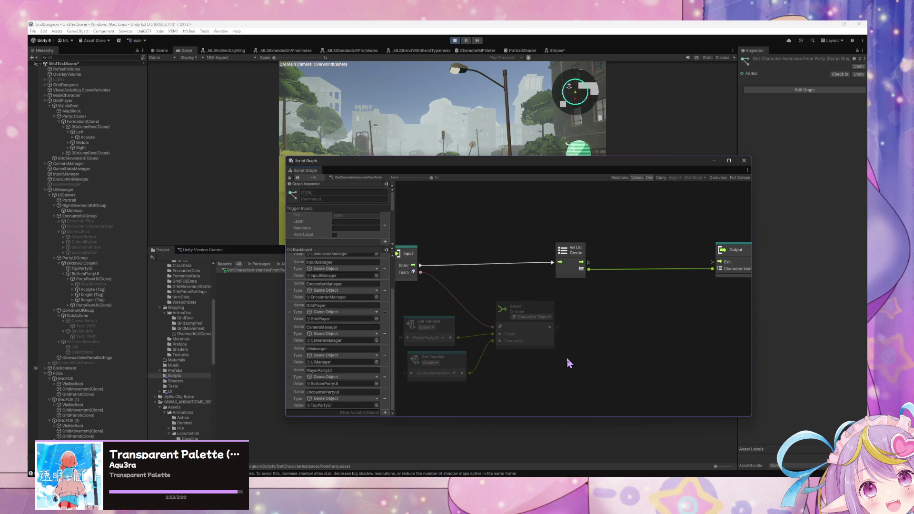
click(539, 311)
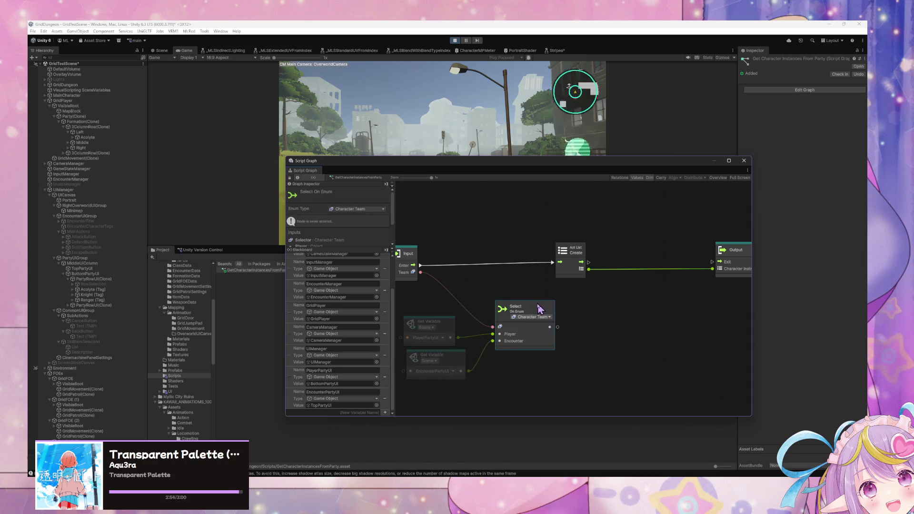
click(551, 383)
click(435, 355)
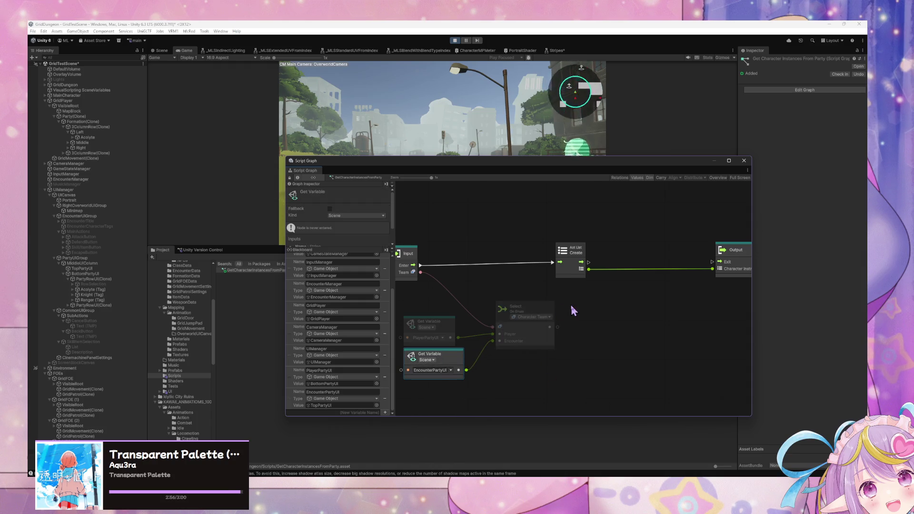
click(552, 308)
drag(554, 311, 581, 309)
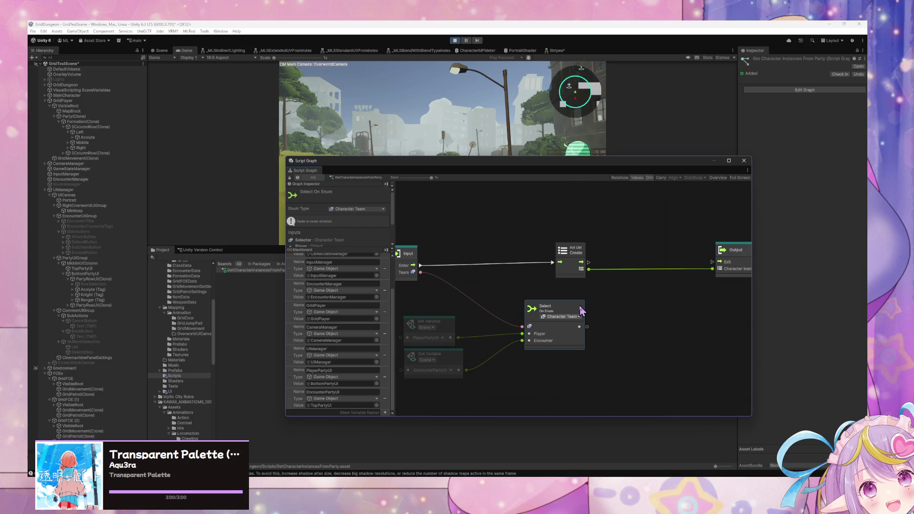
Add a Get Component In Children (Type, Include Inactive) node typed State Machine
right_click(640, 317)
click(654, 324)
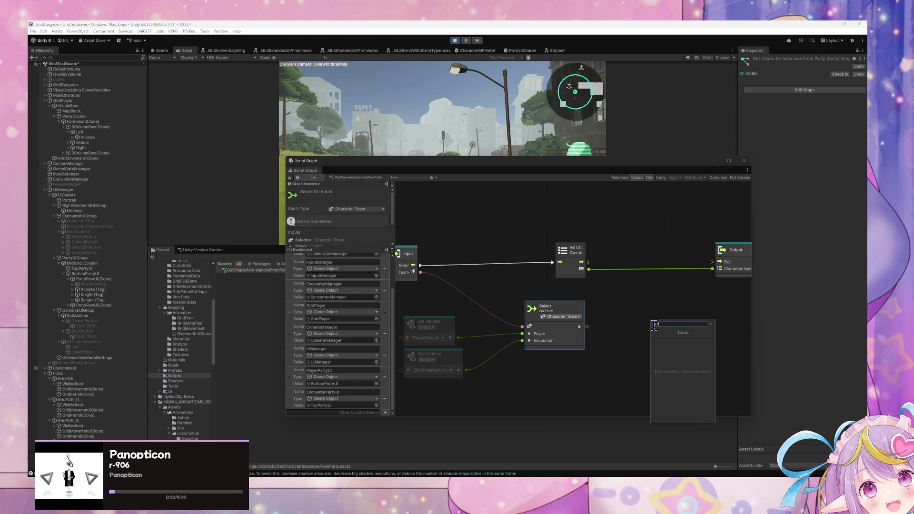
text(game object find)
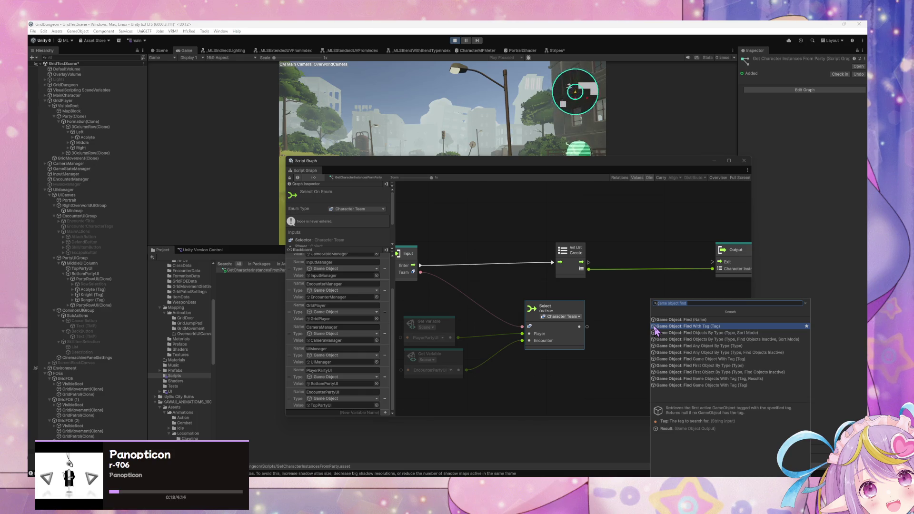
text(gam)
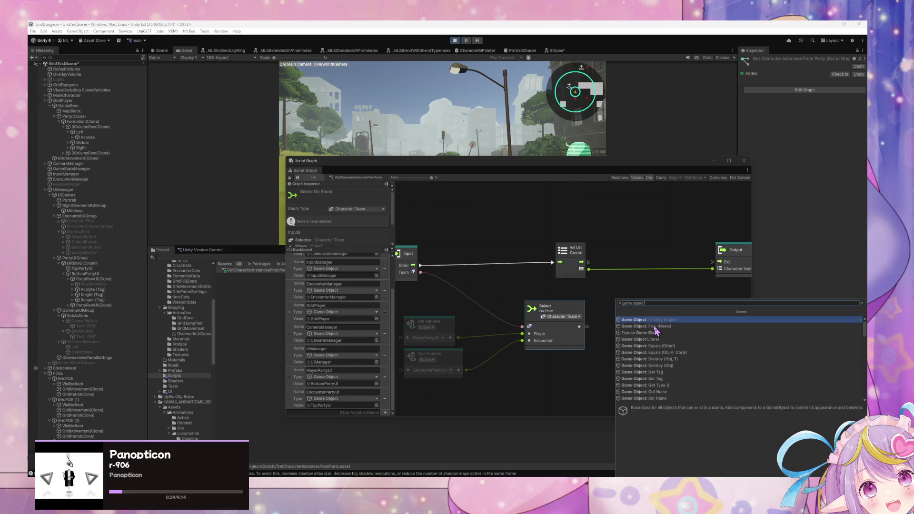
text(children)
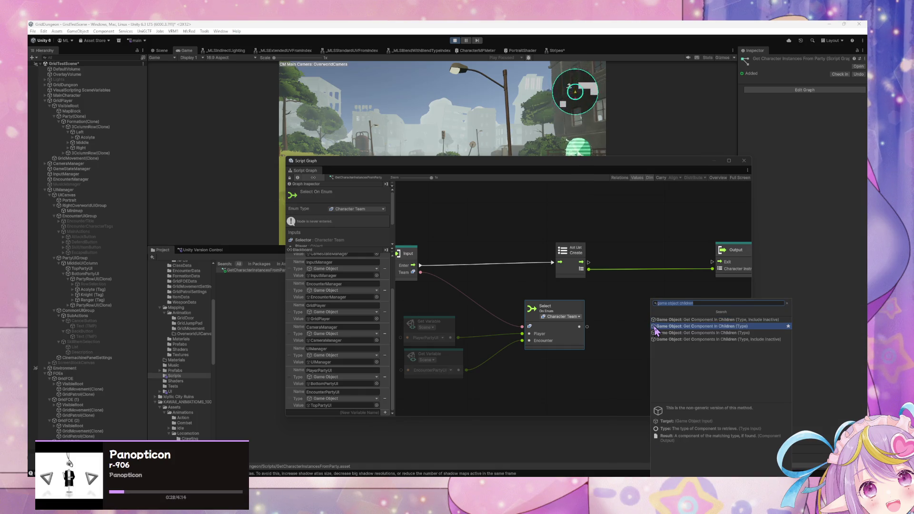
key(Up)
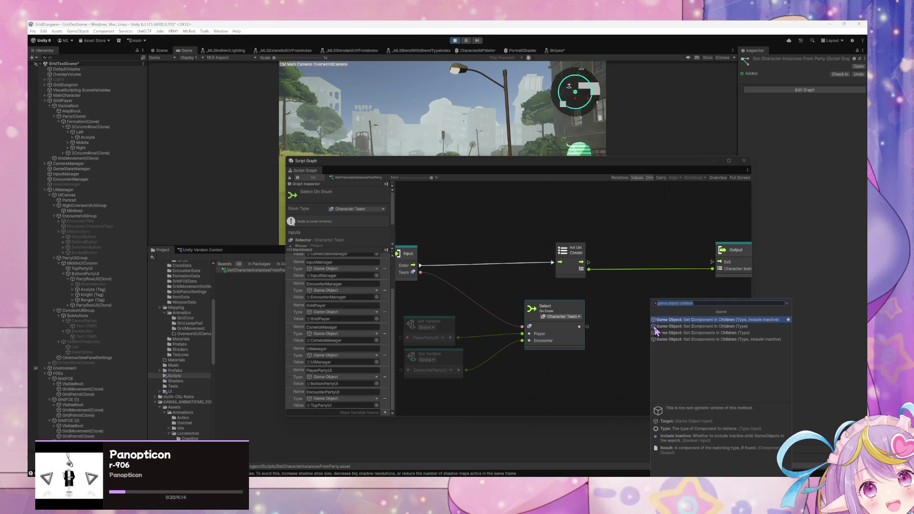
key(Return)
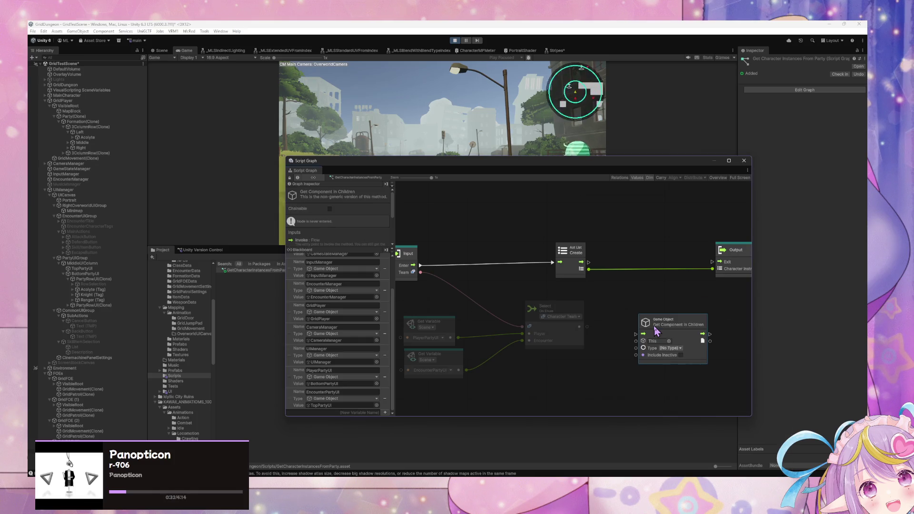
click(671, 348)
text(state)
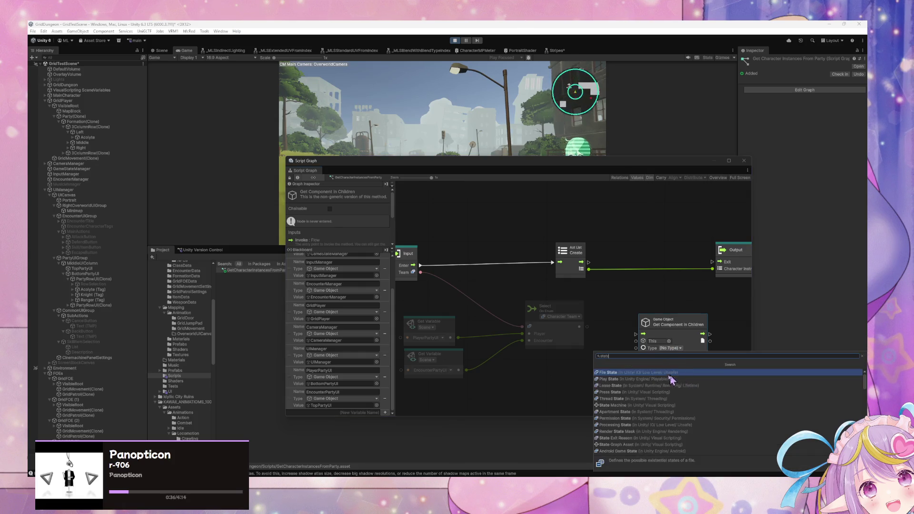
text( ma)
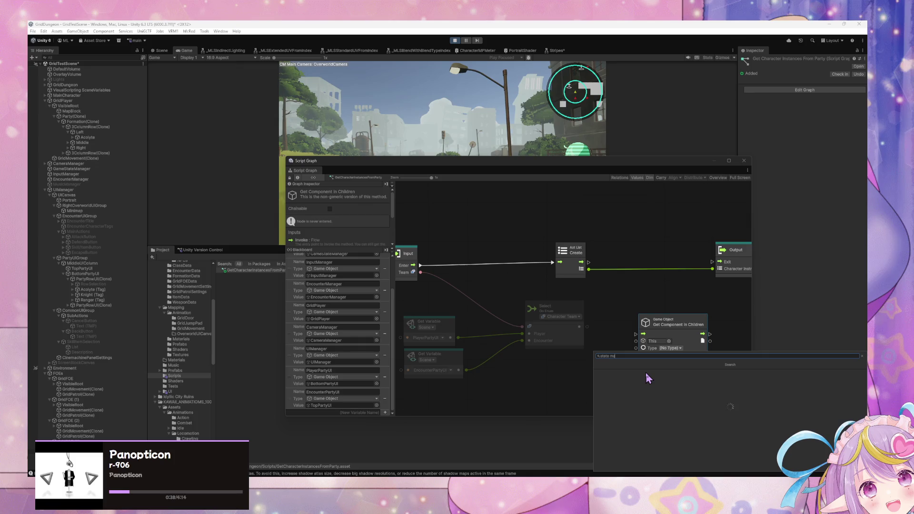
text(chine)
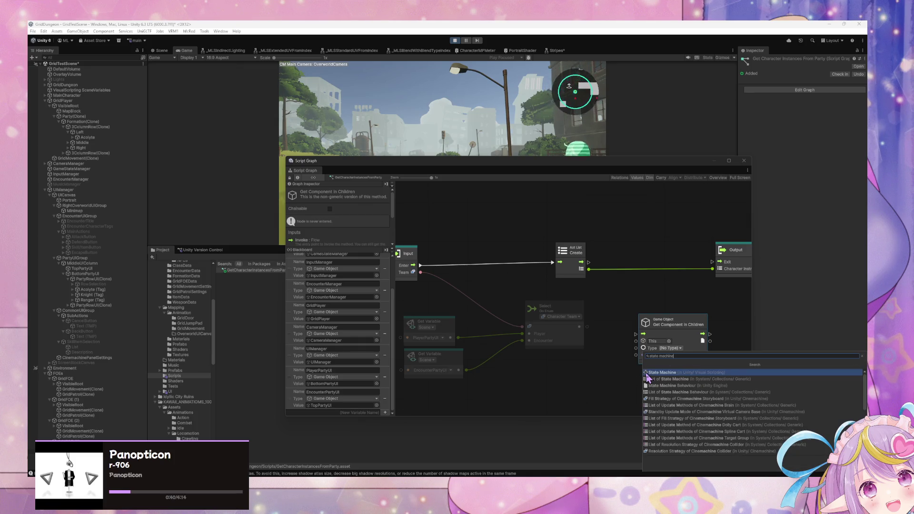
click(647, 373)
Feed the Select output into the lookup and run it after Aot List Create
drag(584, 251, 559, 252)
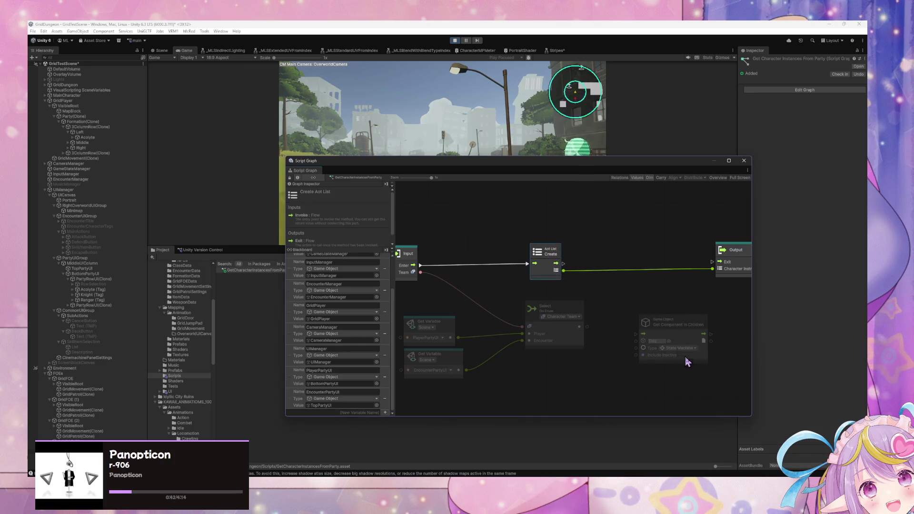
drag(587, 327, 636, 340)
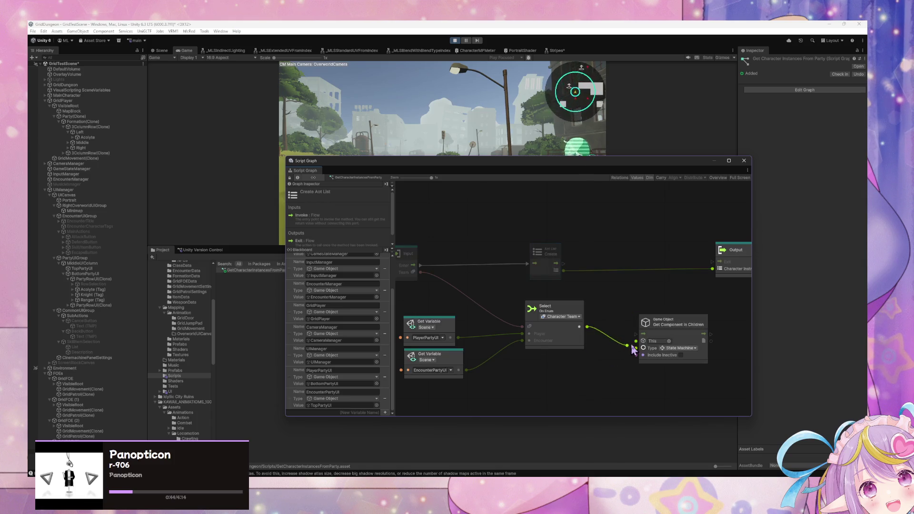
drag(684, 325, 655, 281)
mouse_move(563, 263)
mouse_down()
mouse_move(614, 290)
mouse_move(644, 245)
mouse_move(492, 251)
mouse_move(709, 262)
mouse_up()
drag(454, 241, 457, 248)
Add a For Each Loop node and connect the lookup's flow into its Enter
right_click(574, 303)
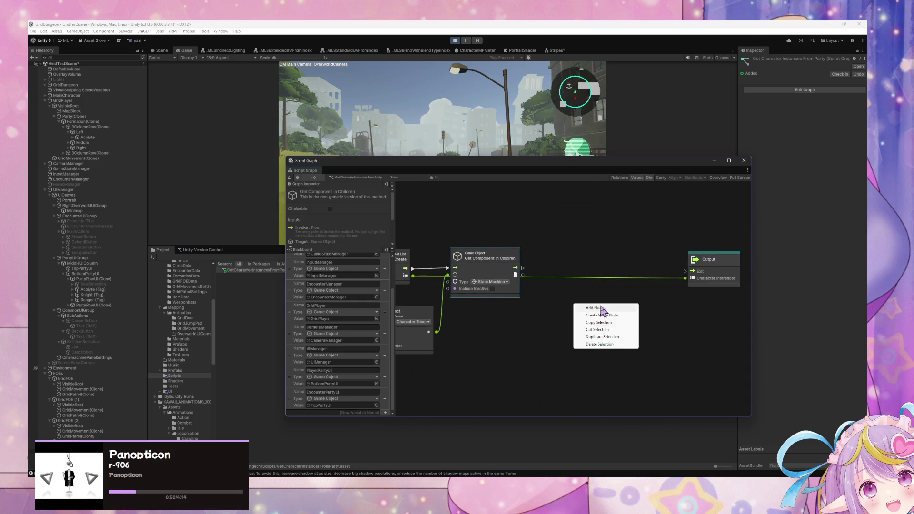
click(603, 308)
text(or each)
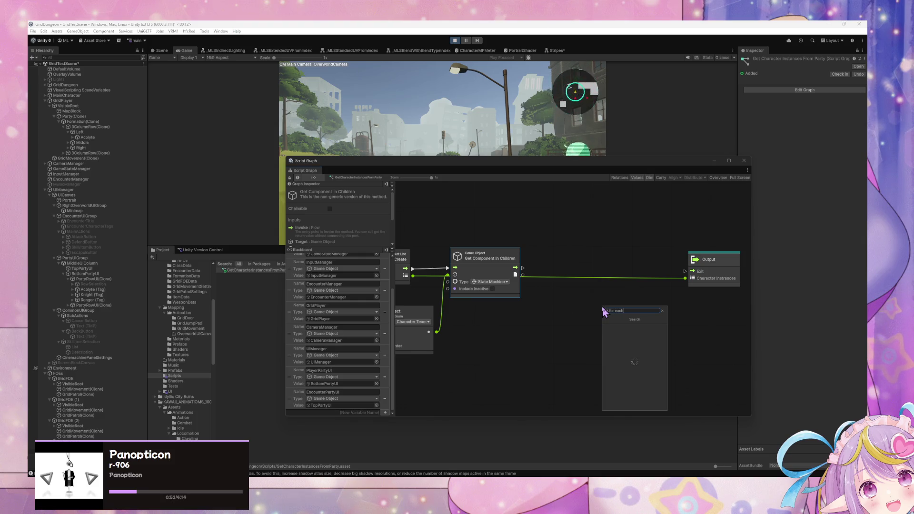
key(Return)
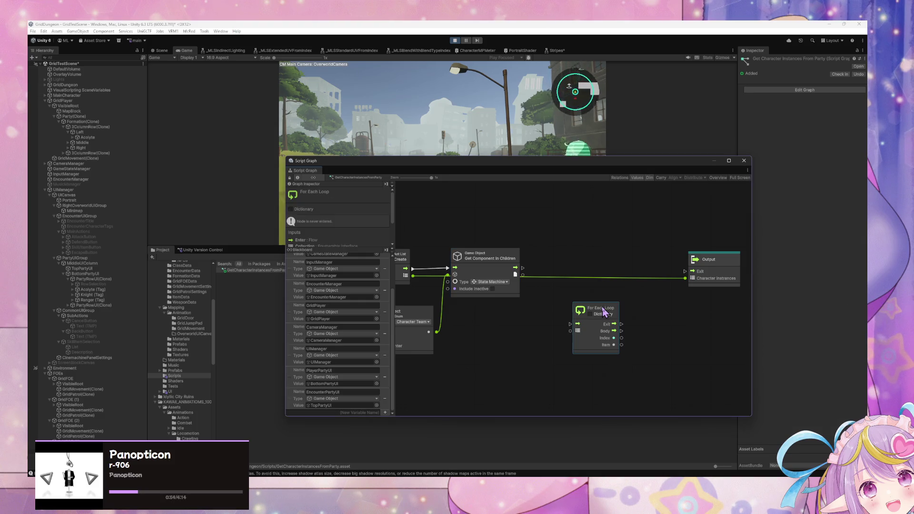
drag(622, 316, 625, 294)
drag(523, 269, 577, 306)
drag(576, 303, 573, 303)
Try adding a Get Components In Children (T) node, then delete the wrong variant
click(496, 291)
right_click(525, 323)
click(546, 328)
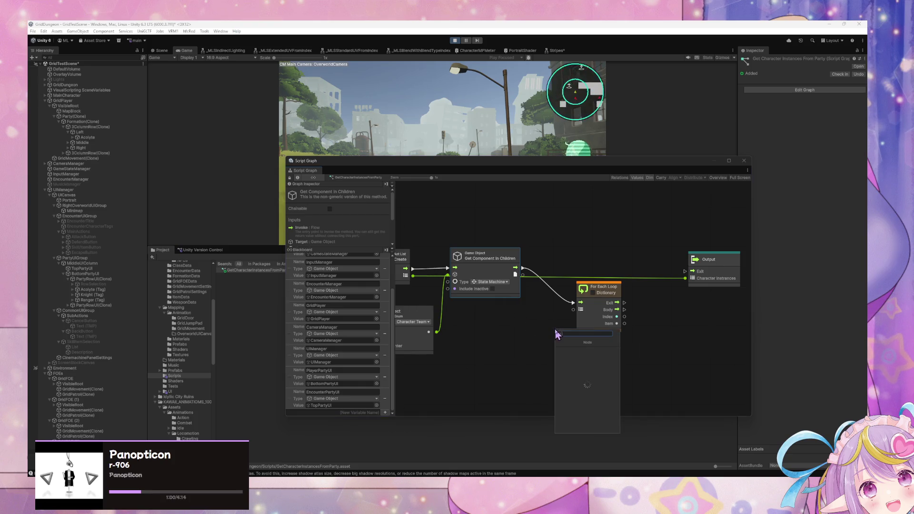
click(526, 291)
scroll(359, 236, down, 3)
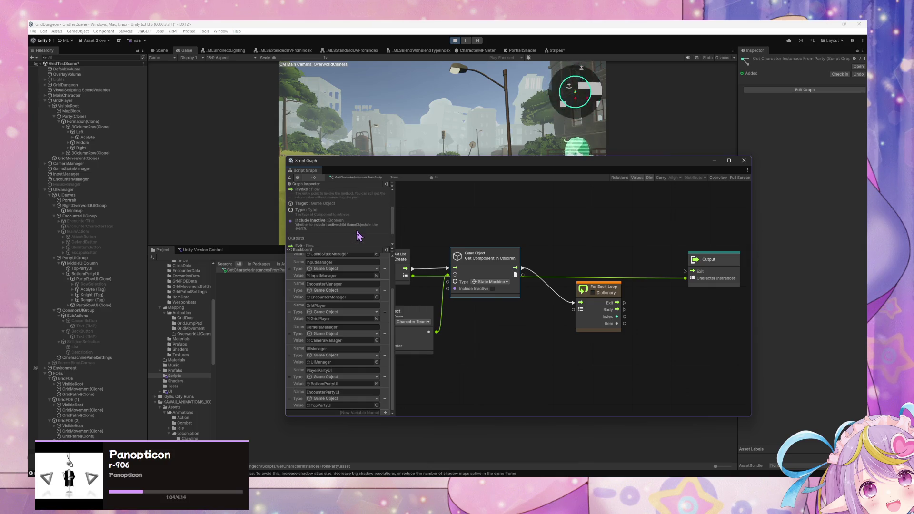
right_click(554, 339)
text(gs)
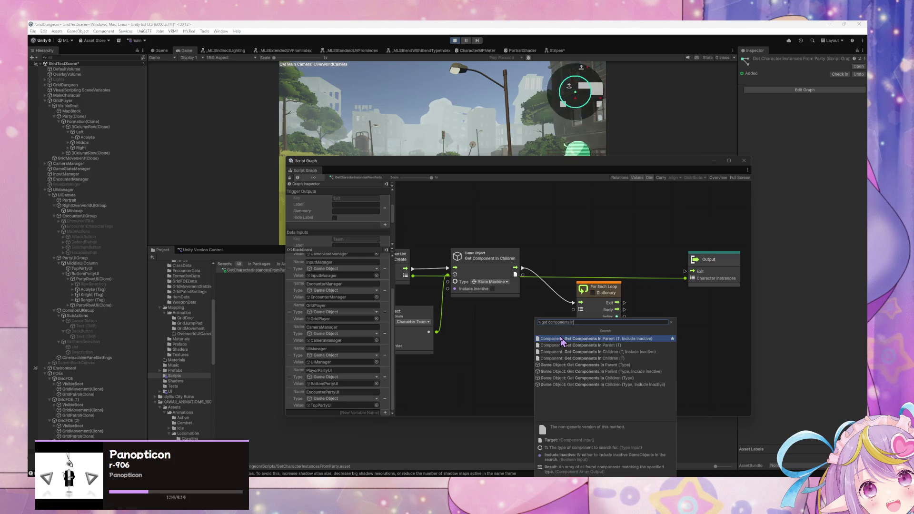
key(Down)
key(Down)
key(Down)
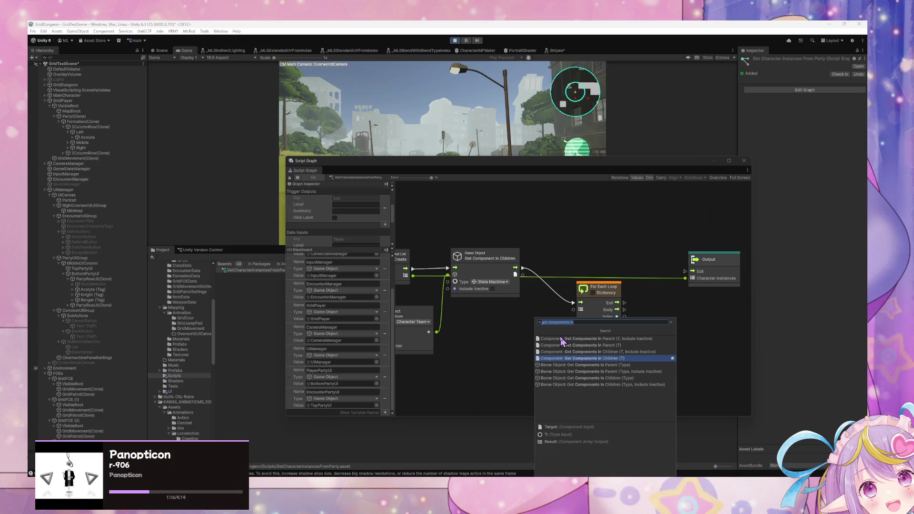
key(Return)
drag(545, 332, 480, 309)
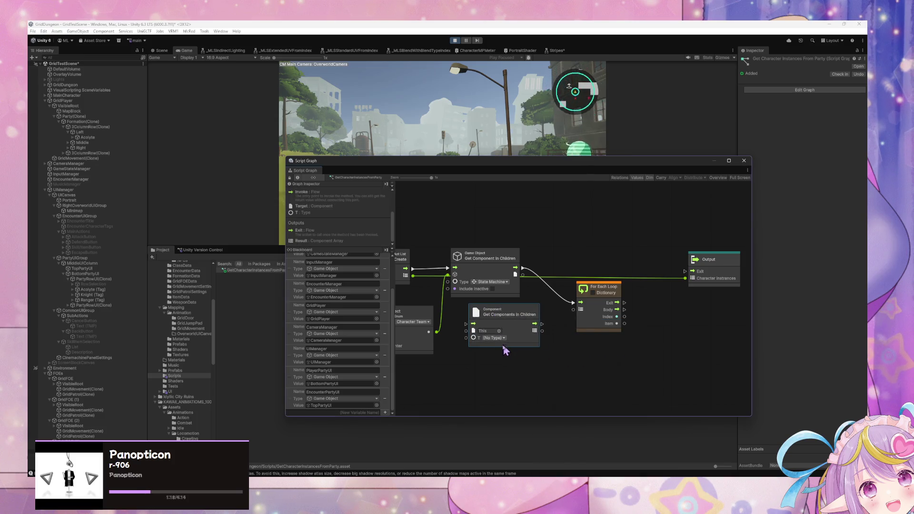
key(Delete)
Add Get Components In Children (Type, Include Inactive), feeding the loop's Collection after list creation
right_click(507, 314)
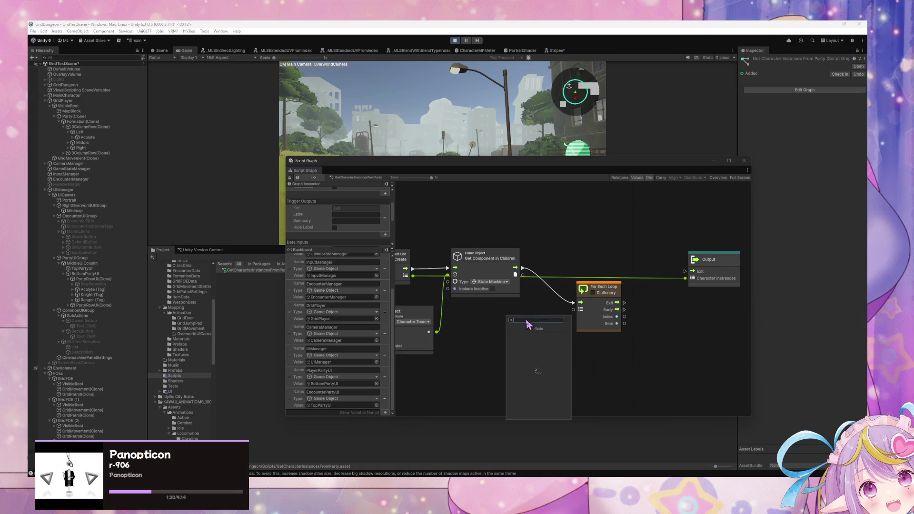
text(game)
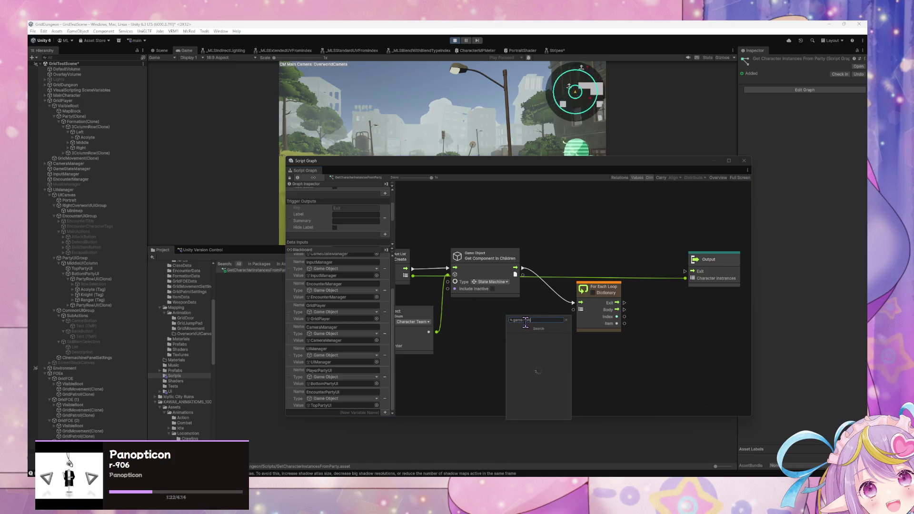
text( object get component)
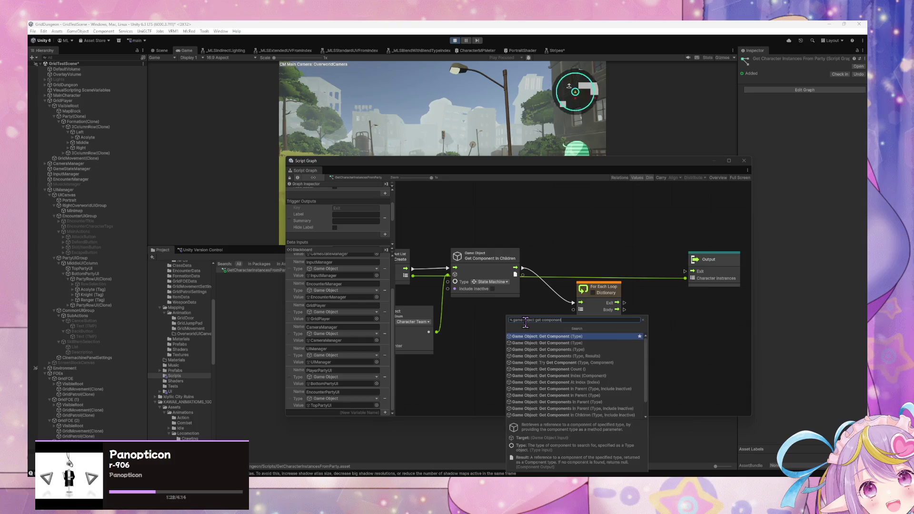
text(s)
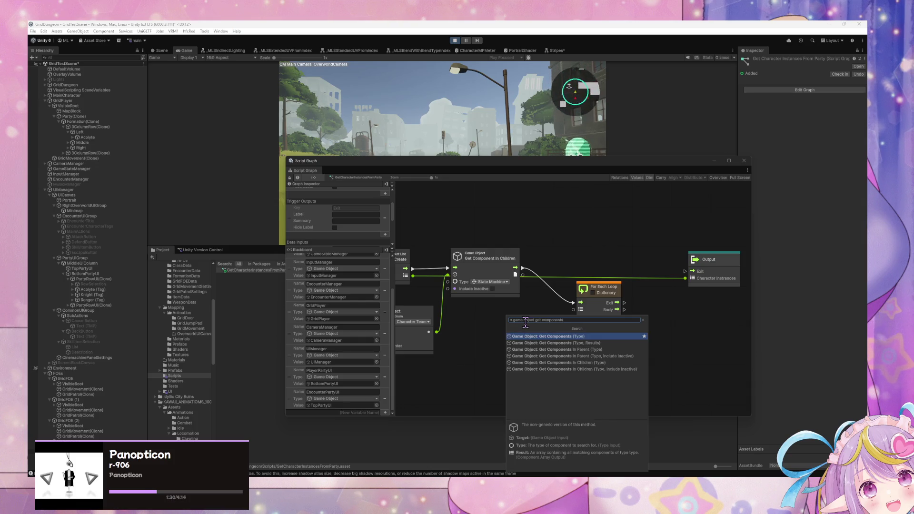
key(Down)
key(Down)
key(Down)
key(Return)
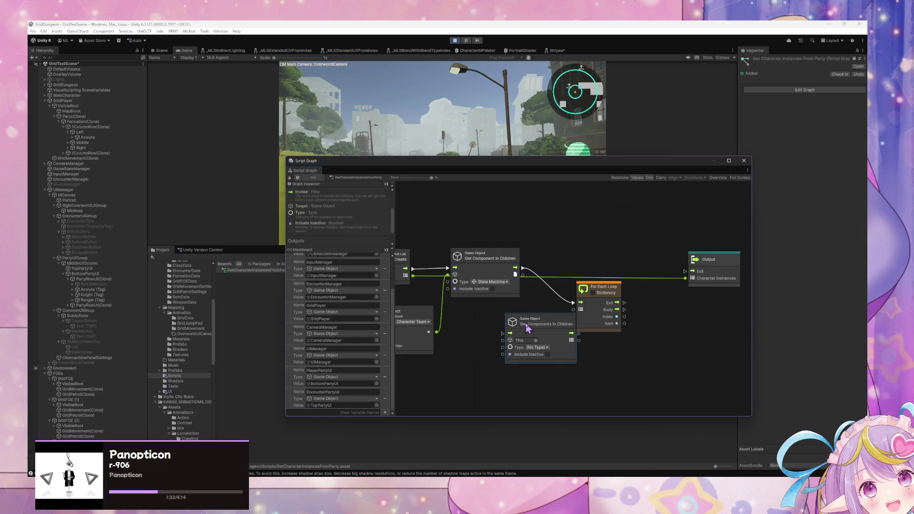
drag(536, 333, 575, 302)
mouse_move(414, 268)
mouse_down()
mouse_move(464, 319)
mouse_move(461, 326)
mouse_up()
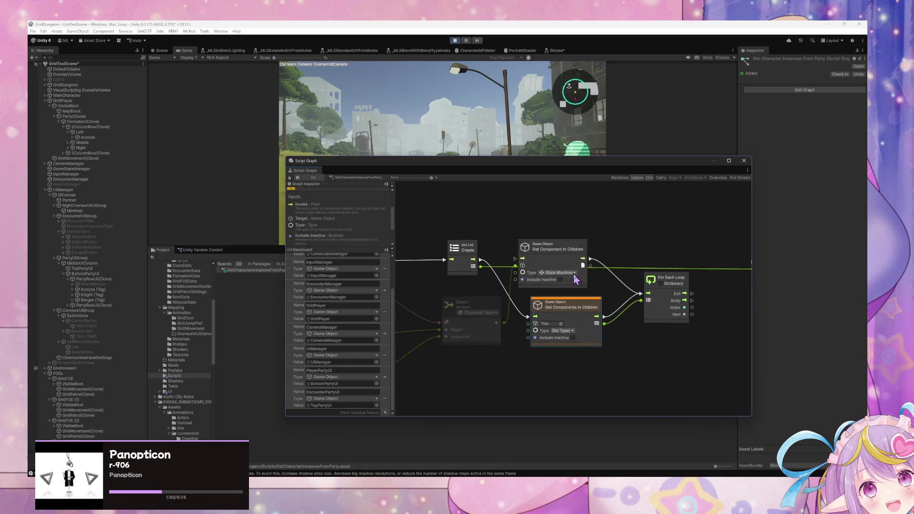
click(571, 330)
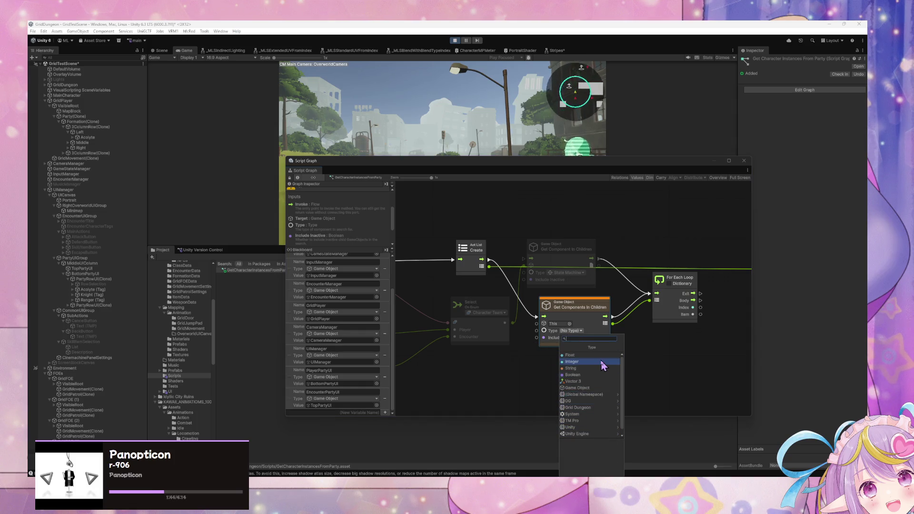
Type the plural lookup as State Machine and delete the old Get Component In Children node
text(state machi)
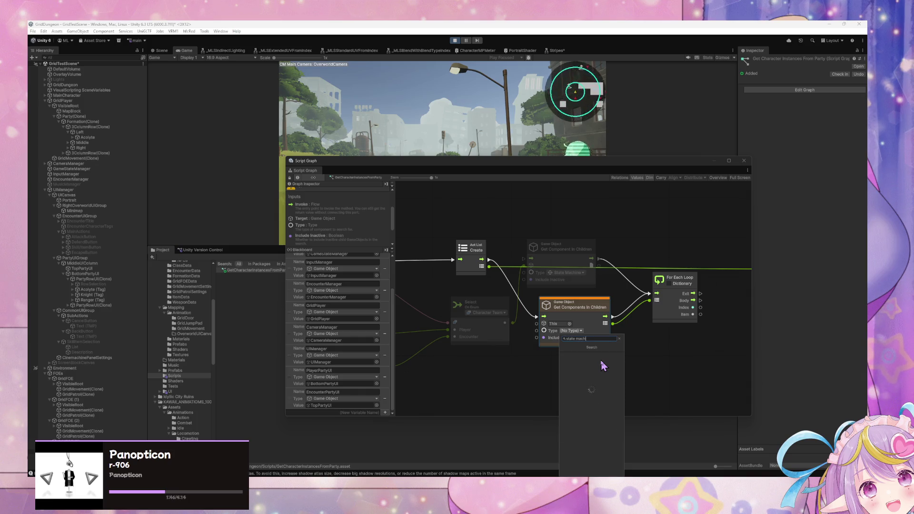
text(ne)
key(Return)
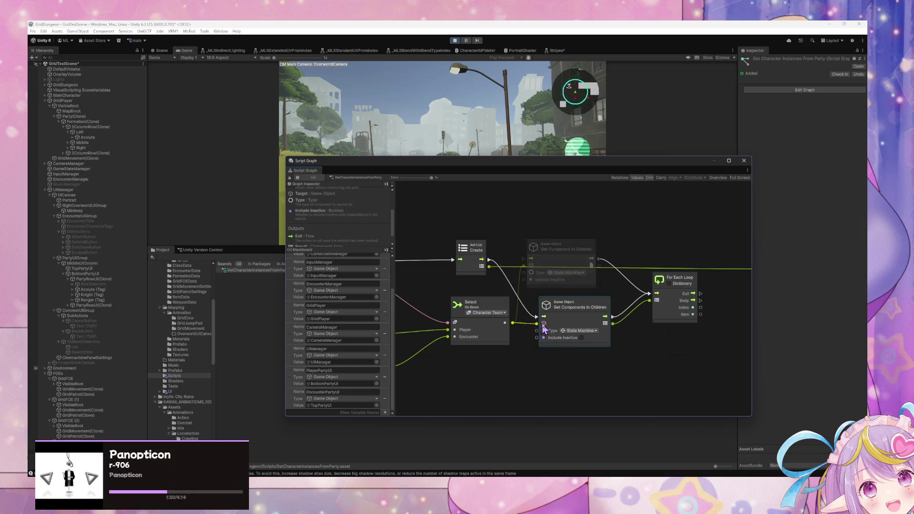
click(577, 252)
key(Delete)
Line up the lookup, For Each Loop and Output nodes in a neat row
drag(590, 297, 584, 236)
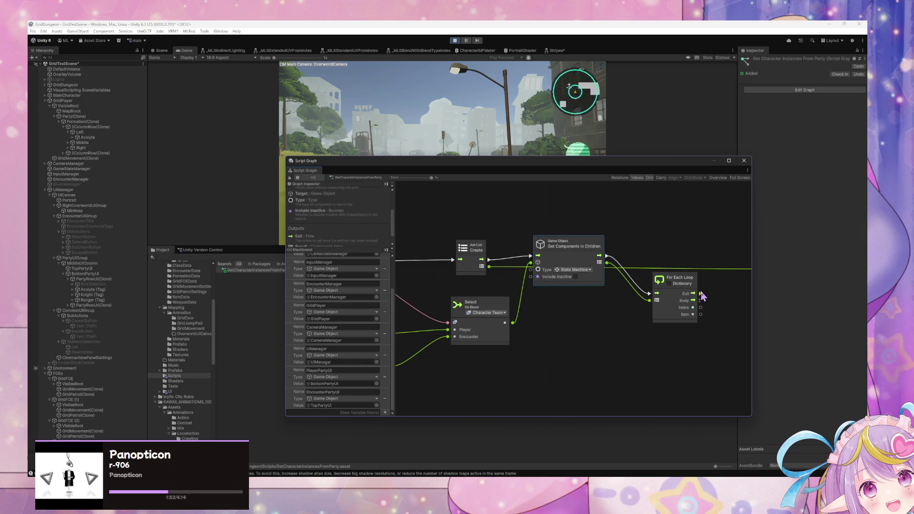
drag(684, 286, 676, 249)
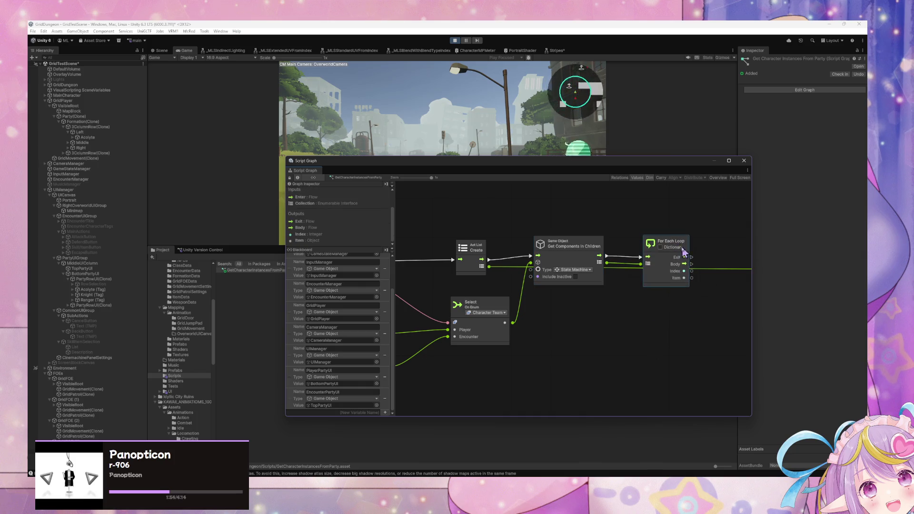
scroll(587, 294, right, 5)
scroll(586, 294, left, 2)
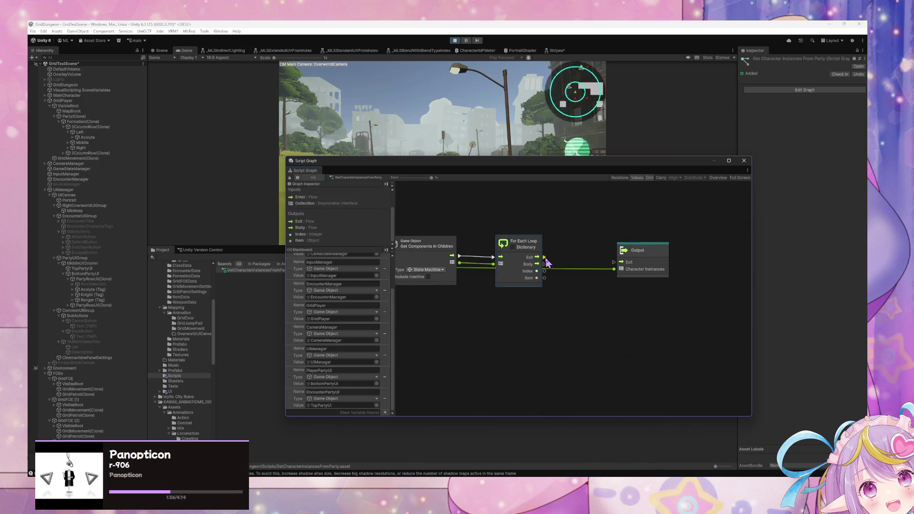
mouse_move(638, 250)
mouse_down()
mouse_move(726, 248)
mouse_move(696, 250)
mouse_up()
scroll(467, 253, right, 3)
scroll(657, 271, left, 5)
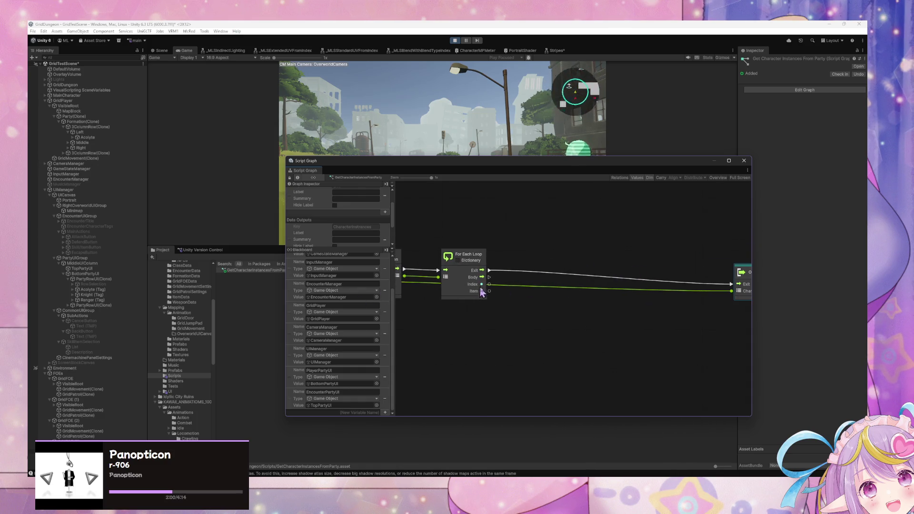
scroll(479, 292, left, 6)
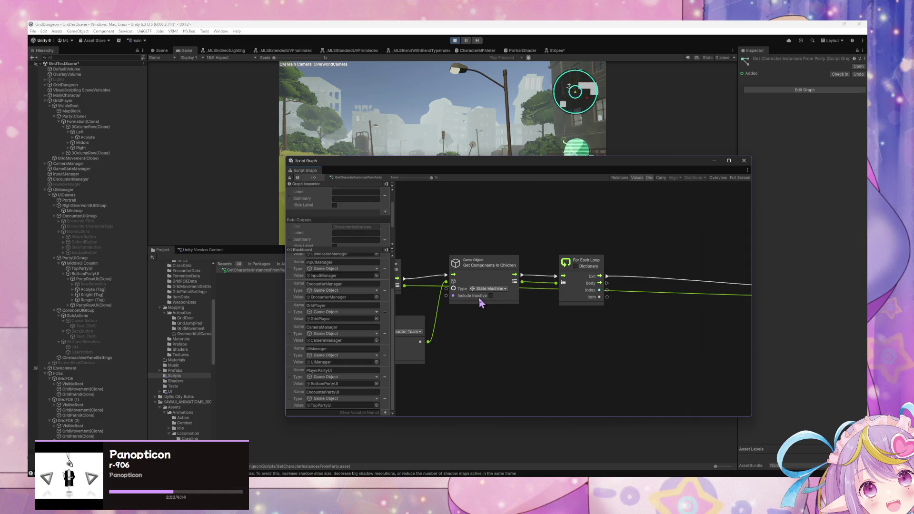
Add a Compare Tag node set to Character Tag, fed by the loop Body and Item
right_click(610, 318)
click(635, 325)
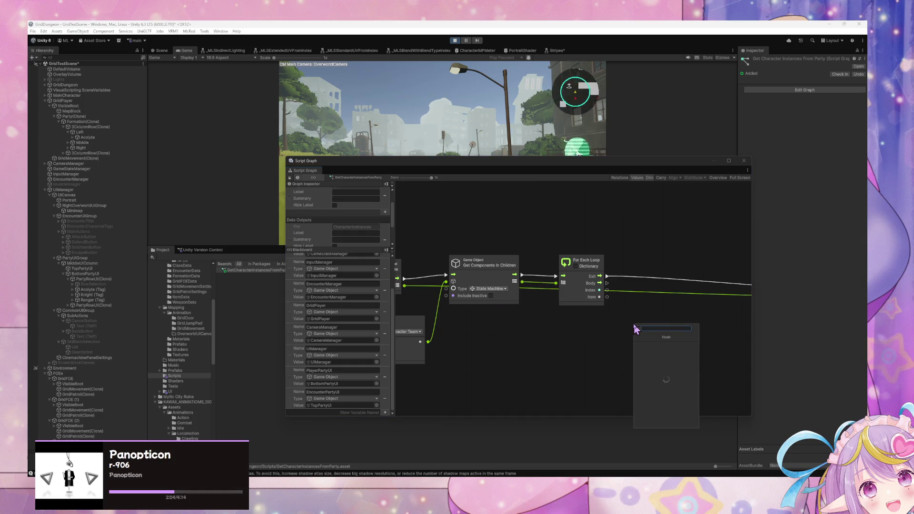
text(compare tag)
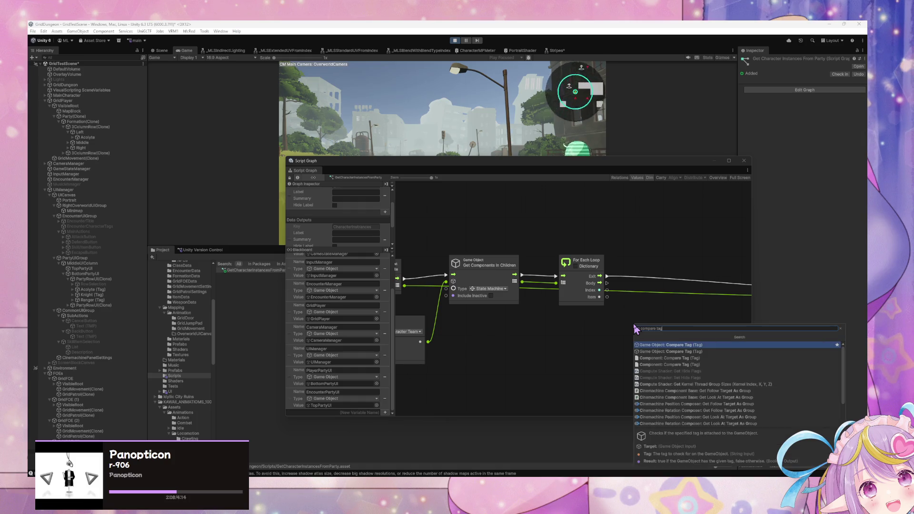
key(Return)
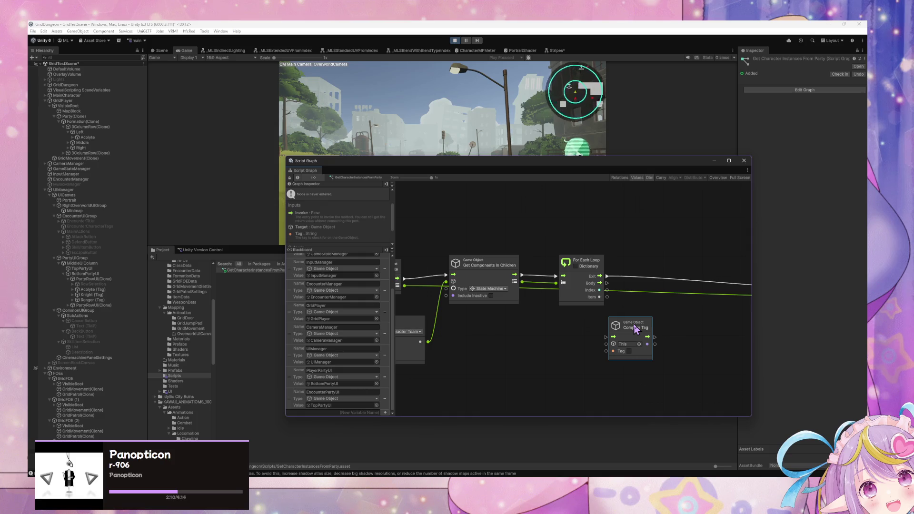
drag(636, 328, 664, 292)
drag(607, 283, 641, 301)
text(Charac)
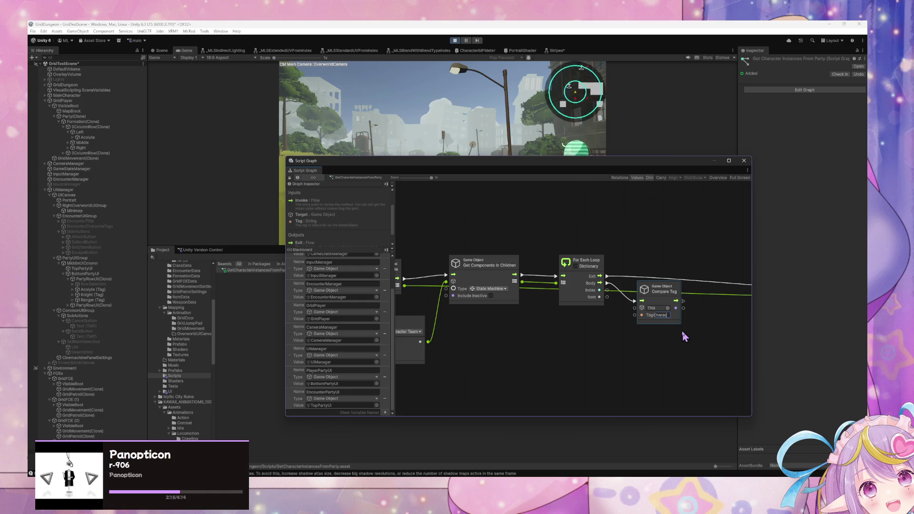
text(ter Tag)
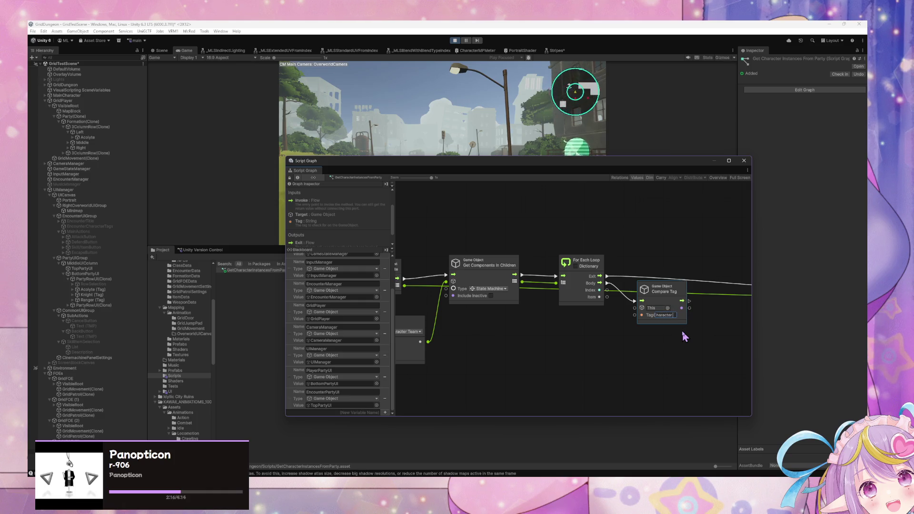
mouse_move(607, 297)
mouse_down()
mouse_move(668, 307)
mouse_move(661, 330)
mouse_move(672, 330)
mouse_move(614, 281)
mouse_up()
drag(710, 261, 720, 260)
drag(491, 318, 498, 314)
Add an Object Has Variable node for 'Character' below Compare Tag, fed by the loop Item
right_click(563, 322)
click(586, 327)
text(has var)
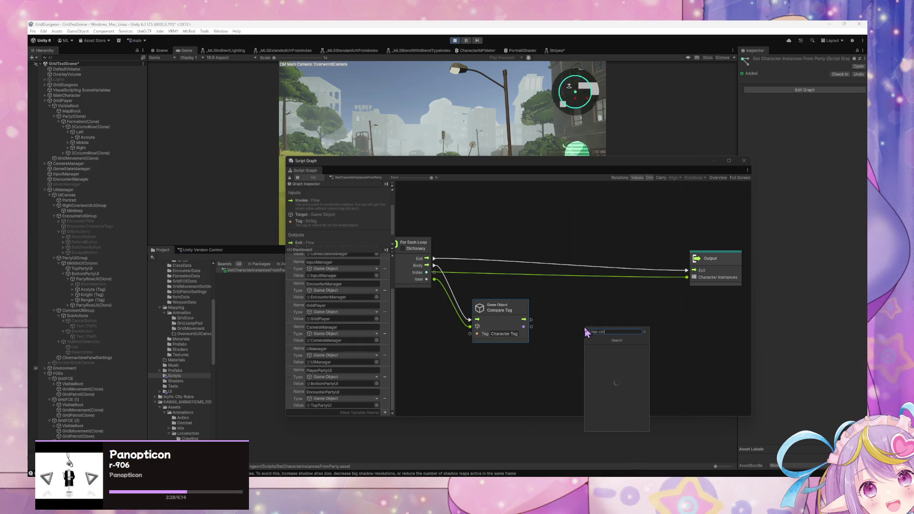
key(Down)
key(Down)
key(Down)
key(Return)
drag(587, 332, 580, 318)
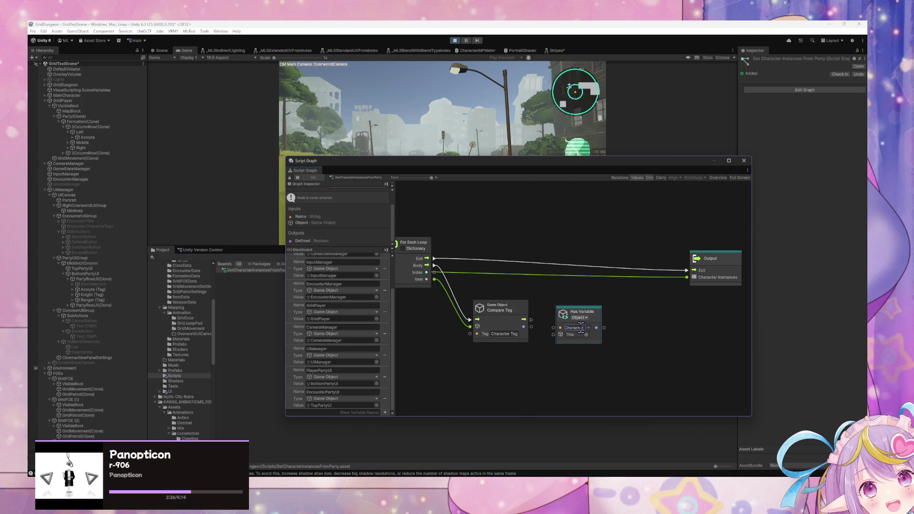
click(537, 363)
mouse_move(588, 314)
mouse_down()
mouse_move(510, 354)
mouse_move(573, 374)
mouse_up()
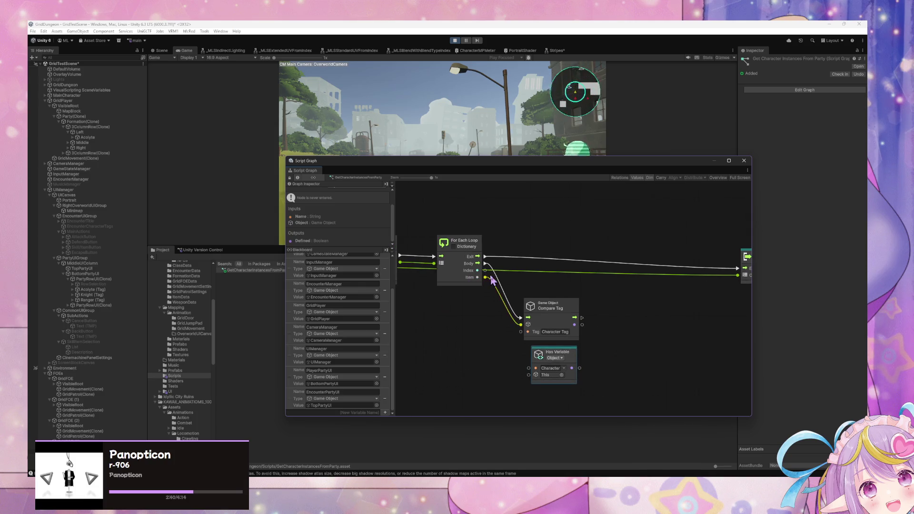
drag(485, 277, 528, 375)
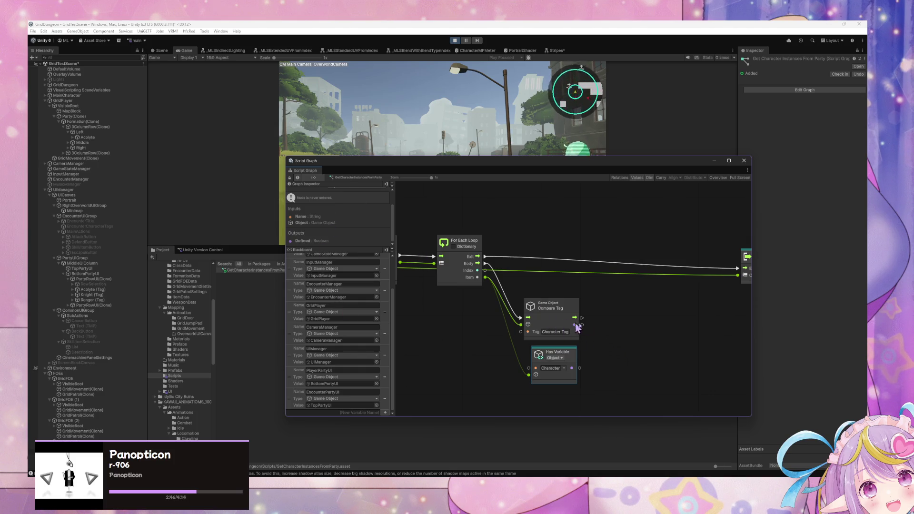
right_click(617, 301)
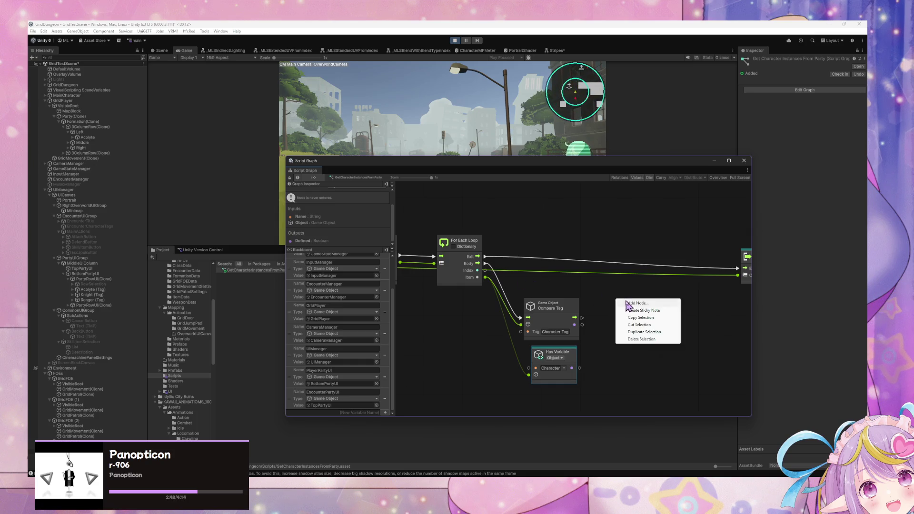
Add an If node driven by the Compare Tag result
click(627, 304)
text(g)
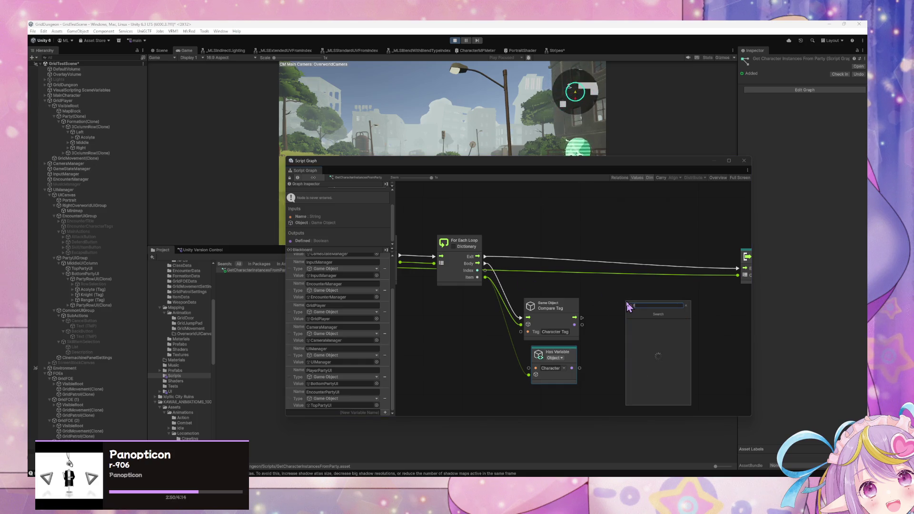
key(Return)
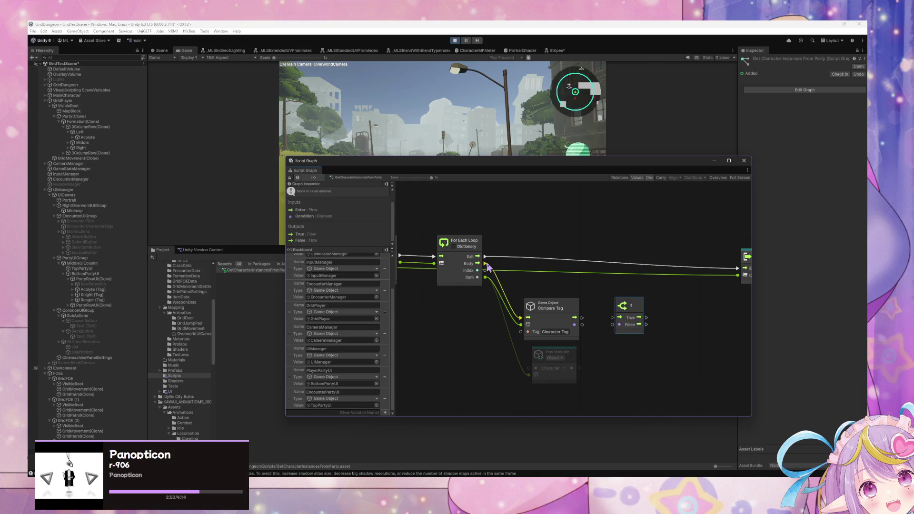
drag(585, 320, 613, 317)
Add an And node below the If, with Compare Tag feeding its A input
right_click(621, 366)
click(654, 376)
text(nd)
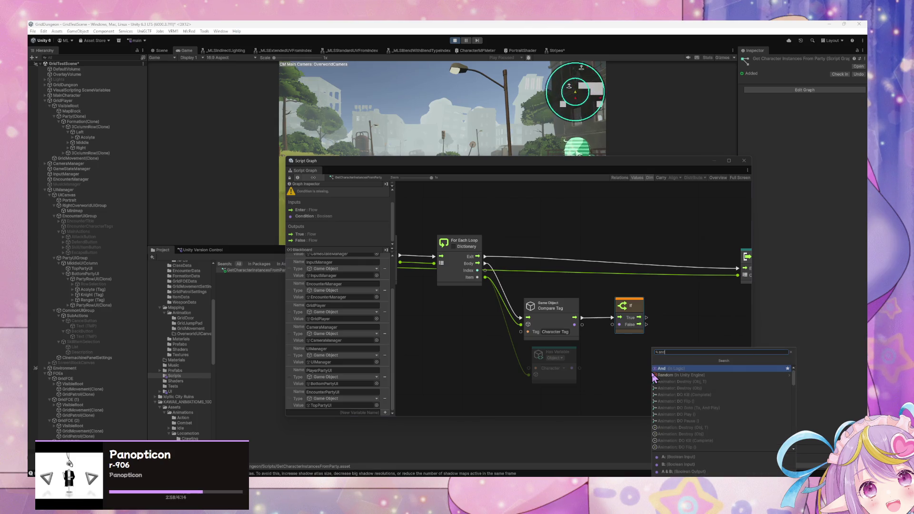
key(Return)
drag(637, 379, 612, 351)
mouse_move(575, 324)
mouse_down()
mouse_move(593, 362)
mouse_move(633, 363)
mouse_up()
Drag PlayerPartyUI from the Blackboard to create a Get Variable node
right_click(689, 349)
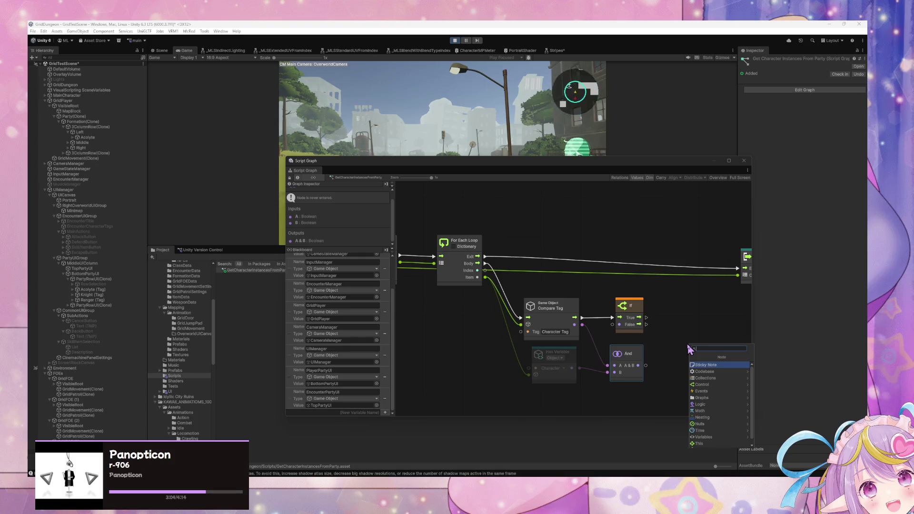
click(669, 352)
right_click(624, 329)
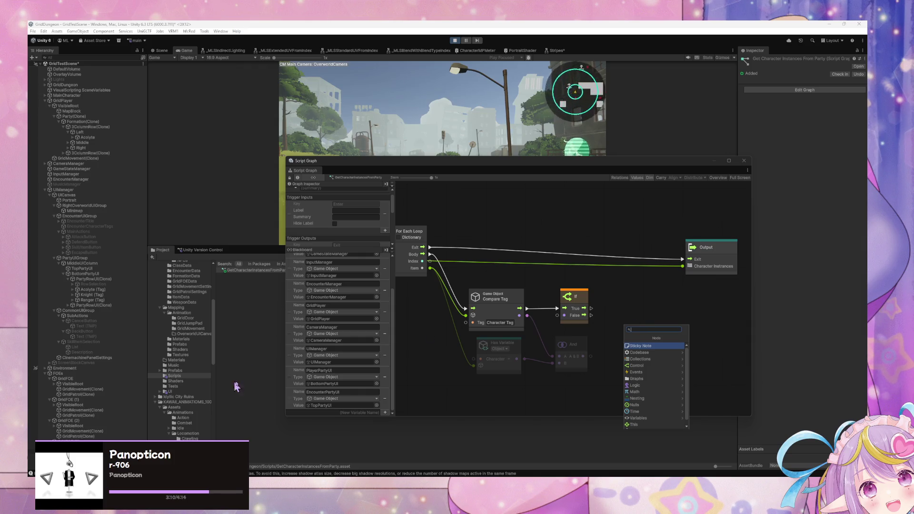
mouse_move(299, 383)
mouse_down()
mouse_move(633, 344)
mouse_move(618, 385)
mouse_move(581, 389)
mouse_up()
scroll(562, 376, down, 3)
click(557, 370)
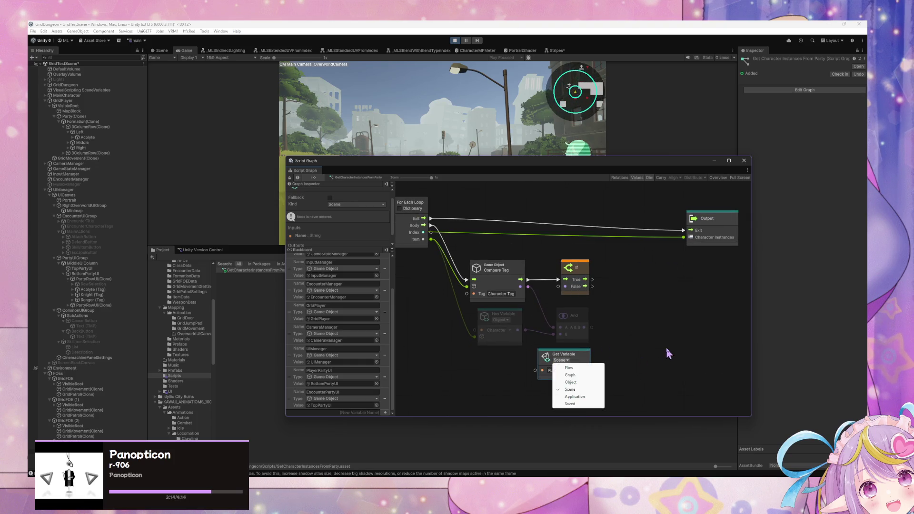
Switch the Get Variable node's variable kind to Object
click(666, 352)
click(581, 361)
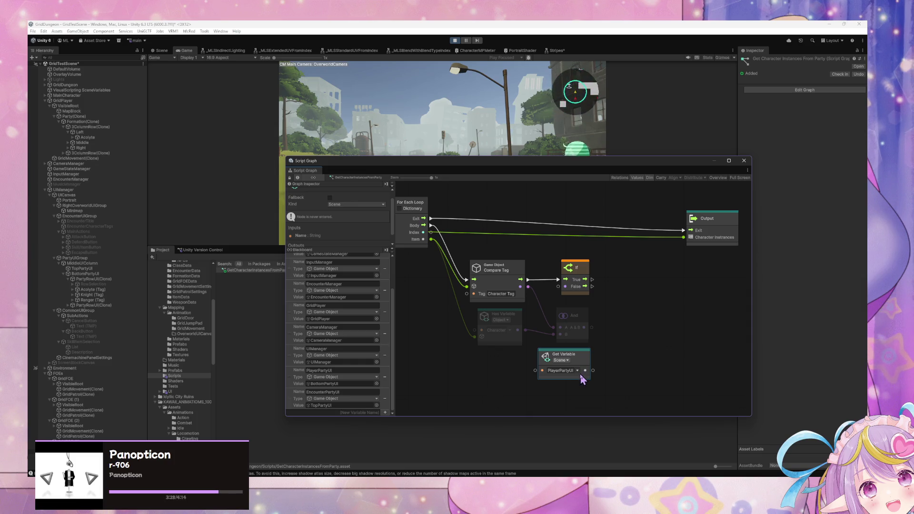
click(637, 361)
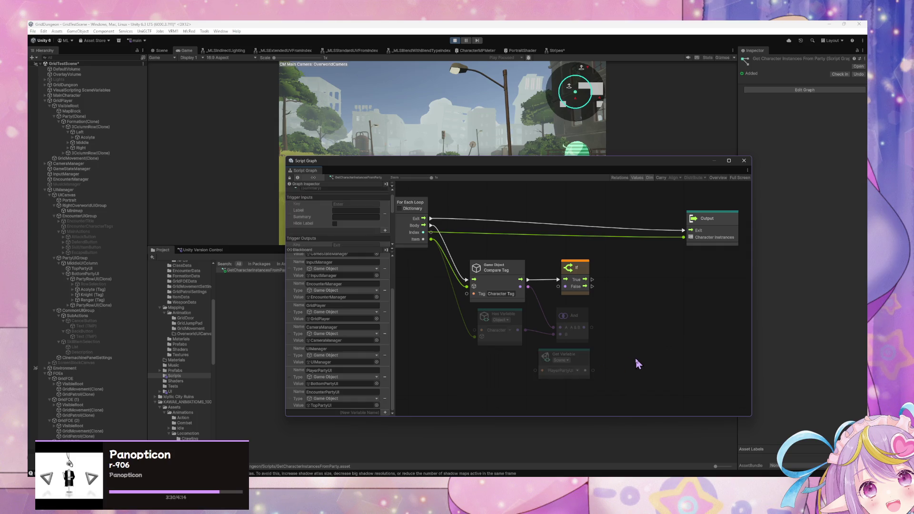
click(562, 361)
click(560, 382)
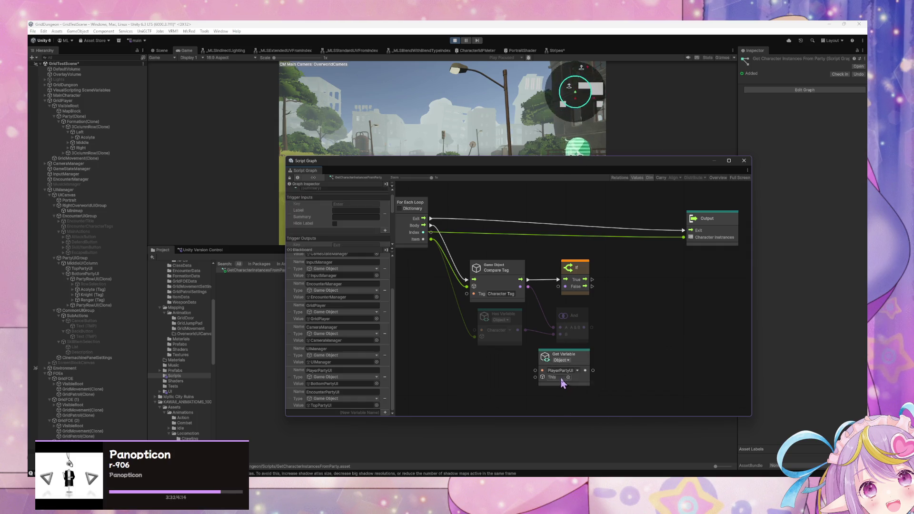
Name the variable 'CharacterInstances', then inspect the Acolyte's variables and state graph
click(566, 371)
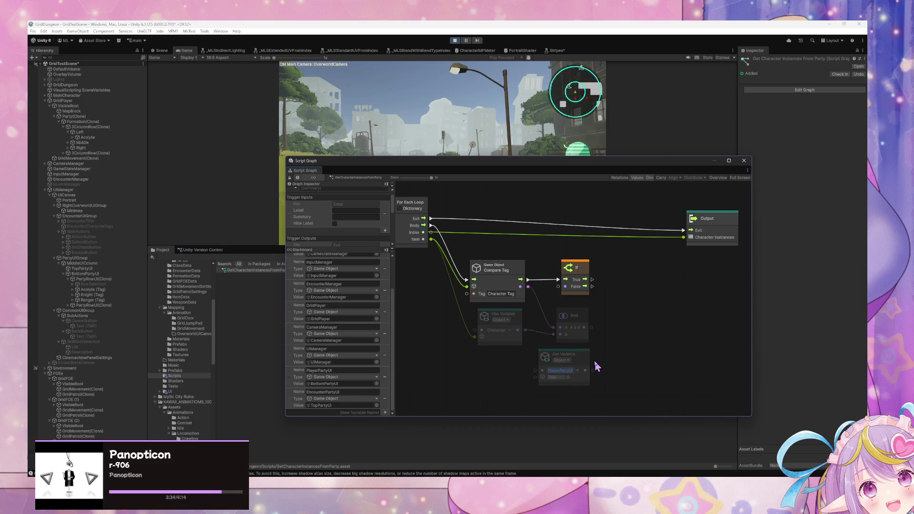
text(Charac)
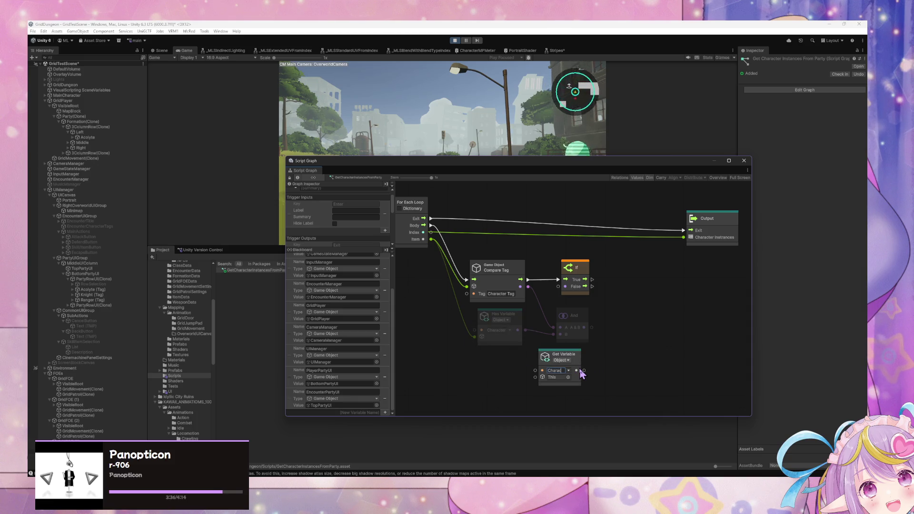
text(terInstances)
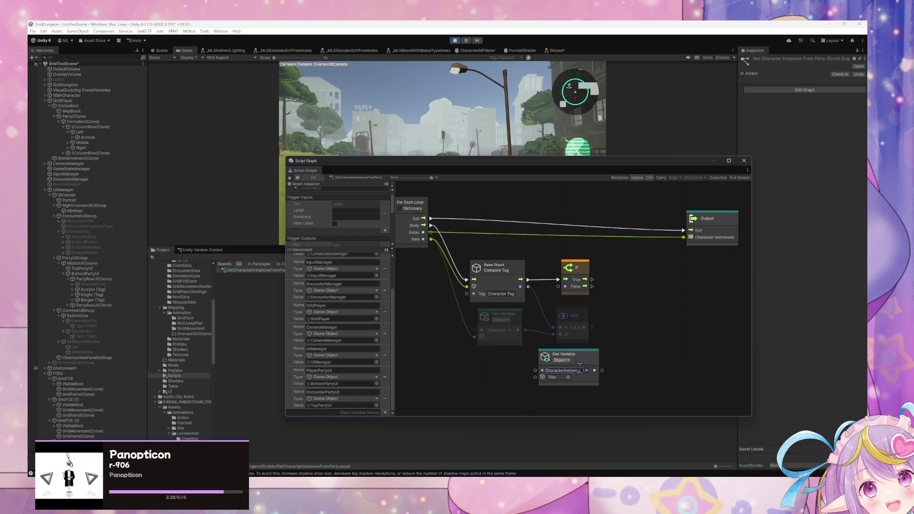
click(660, 362)
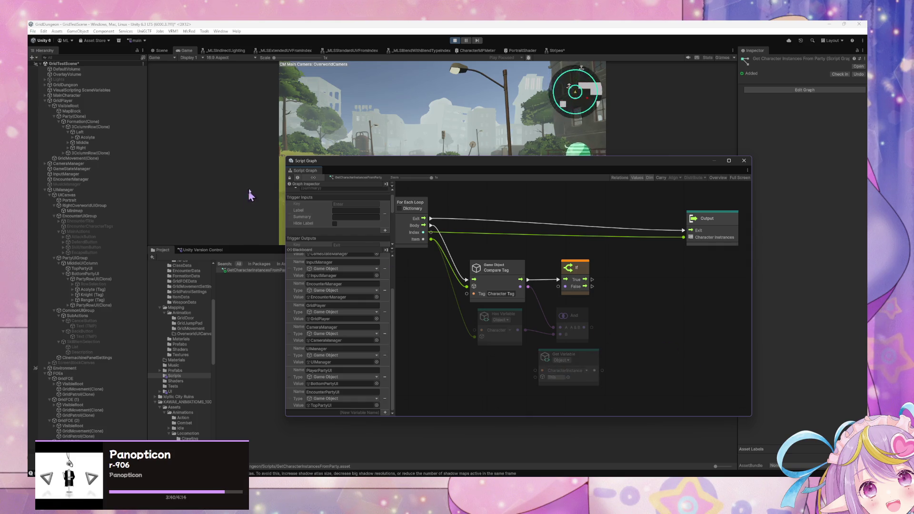
click(88, 137)
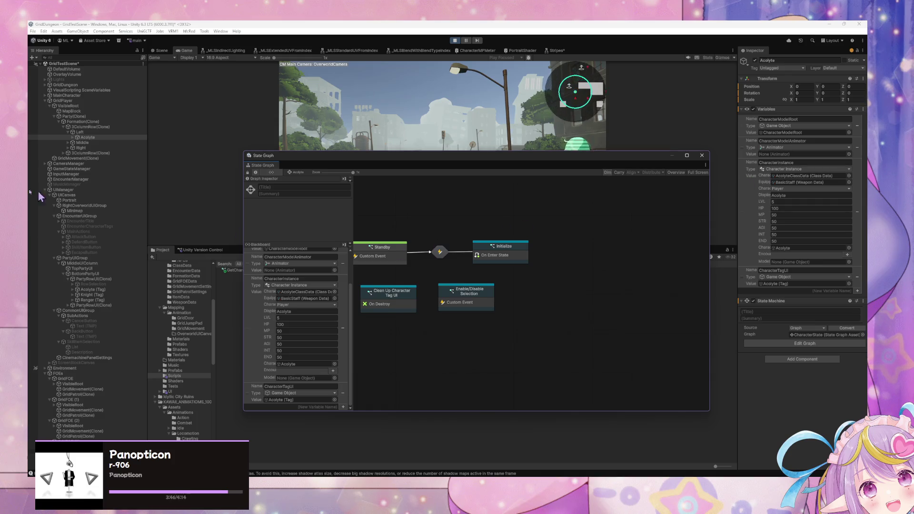
Reopen the GetCharacterInstancesFromParty script graph and position the Get Variable node
double_click(229, 268)
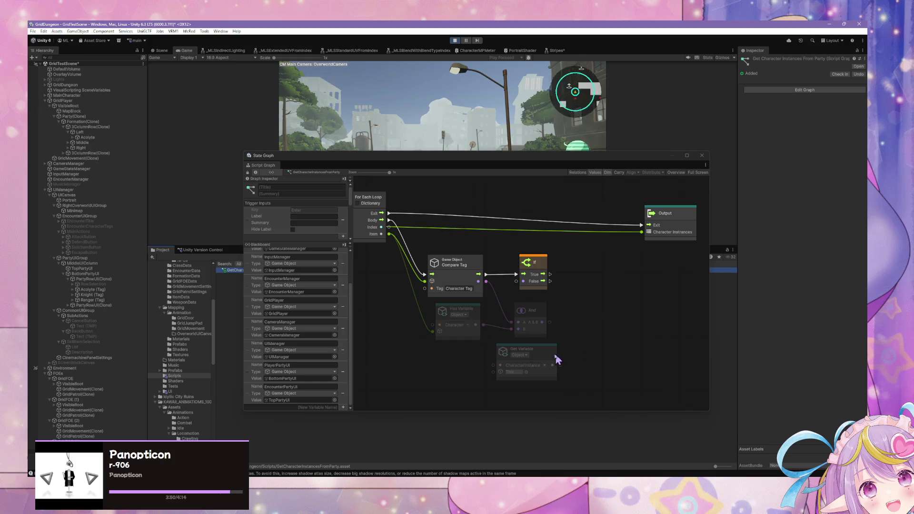
drag(573, 353, 594, 353)
mouse_move(483, 324)
mouse_down()
mouse_move(535, 372)
mouse_move(531, 351)
mouse_up()
click(492, 357)
click(479, 363)
drag(483, 325, 538, 379)
click(471, 333)
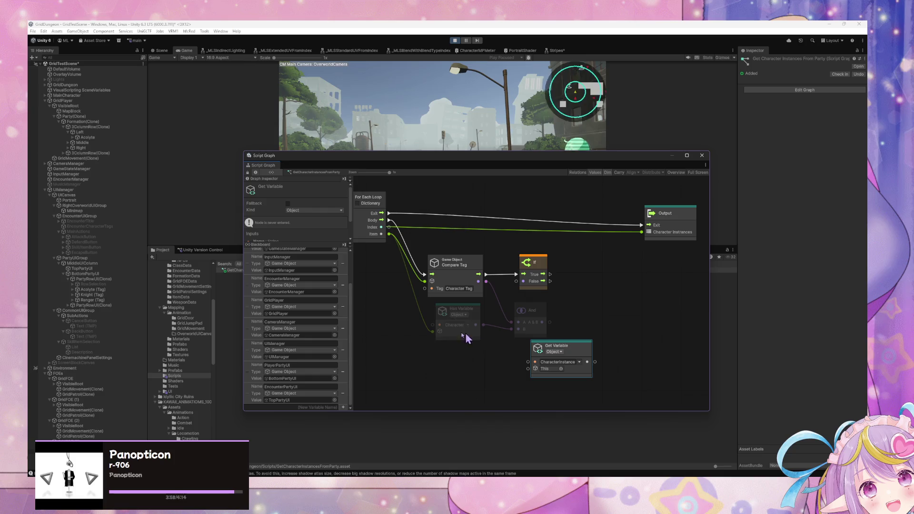
Wire the loop's Item into Get Variable and place a duplicate Get Variable node beside it
mouse_move(389, 234)
mouse_down()
mouse_move(462, 371)
mouse_move(528, 369)
mouse_up()
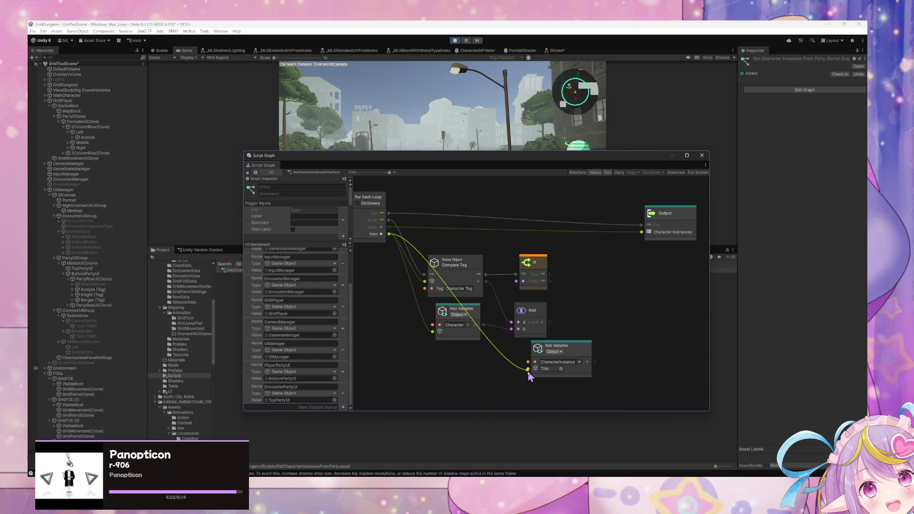
click(567, 359)
key(ctrl+d)
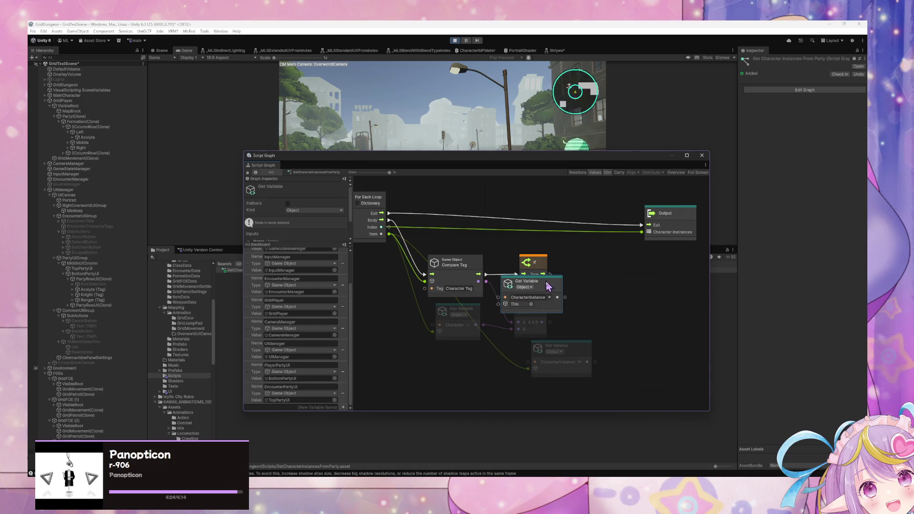
drag(548, 283, 658, 347)
click(558, 362)
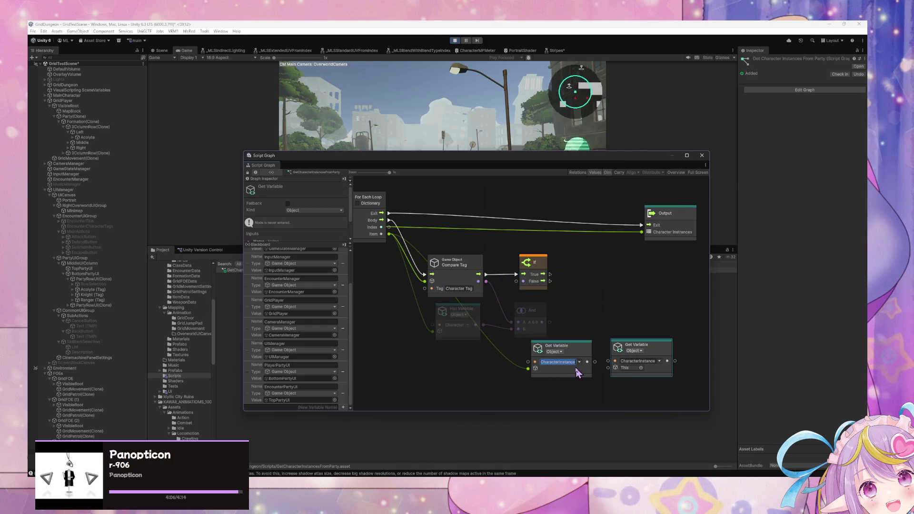
drag(582, 353, 559, 358)
drag(628, 345, 613, 350)
Rename the first lookup to 'Character', feed it into the CharacterInstance lookup, and enable Fallback
click(548, 367)
text(Character)
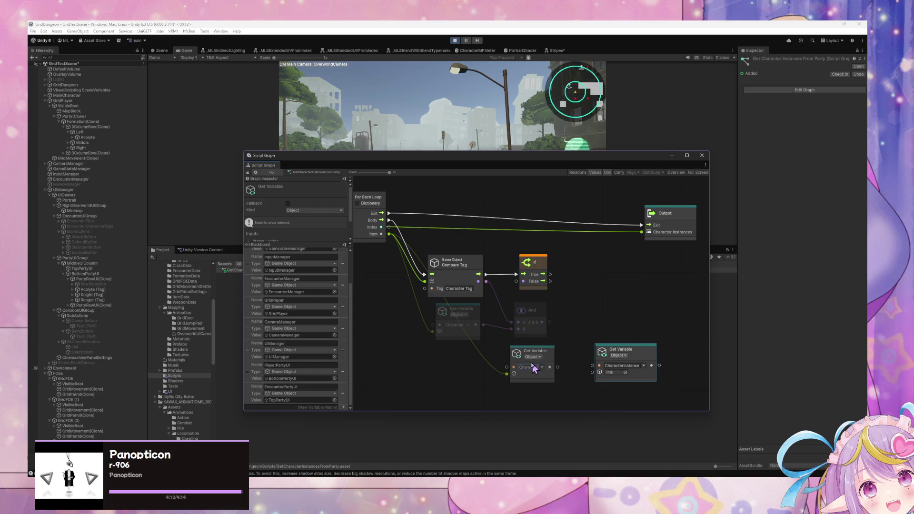
drag(550, 367, 596, 374)
scroll(665, 359, down, 2)
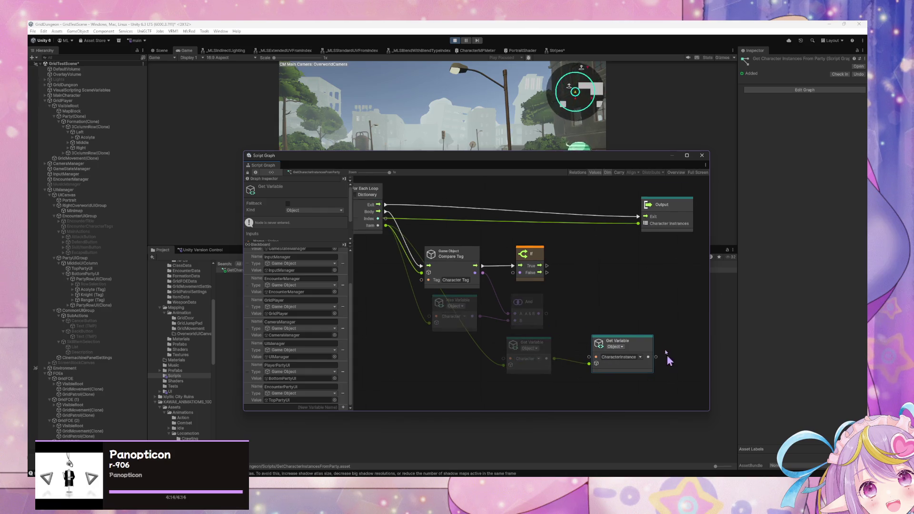
click(617, 336)
scroll(302, 206, down, 2)
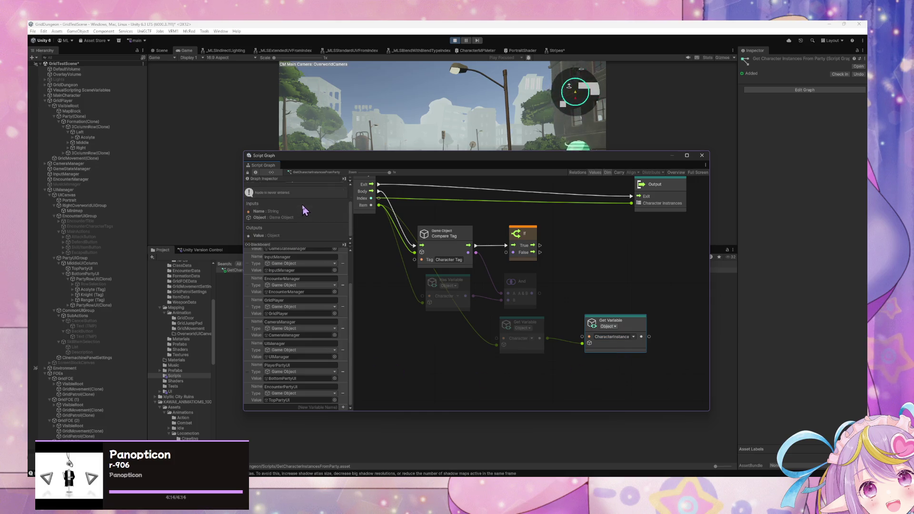
drag(582, 352, 535, 377)
text(null)
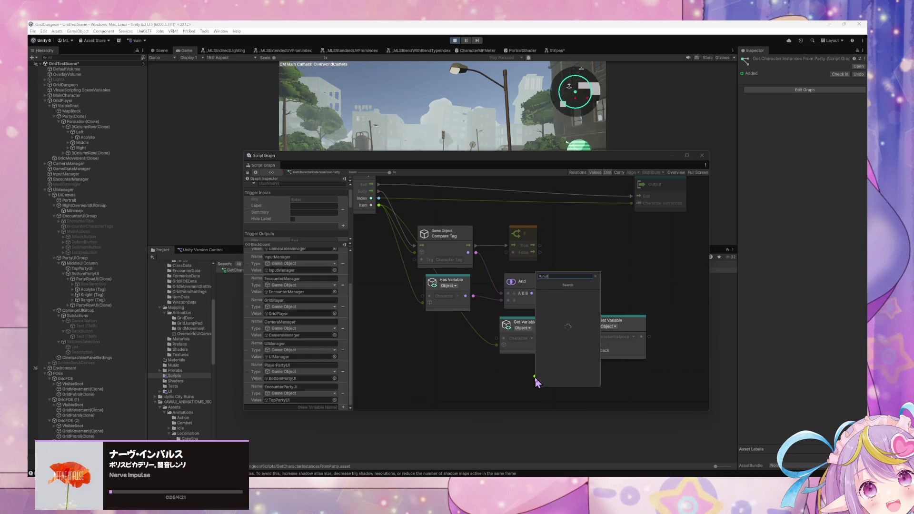
Add a Null node as the CharacterInstance fallback and wire the And result into the If condition
key(Return)
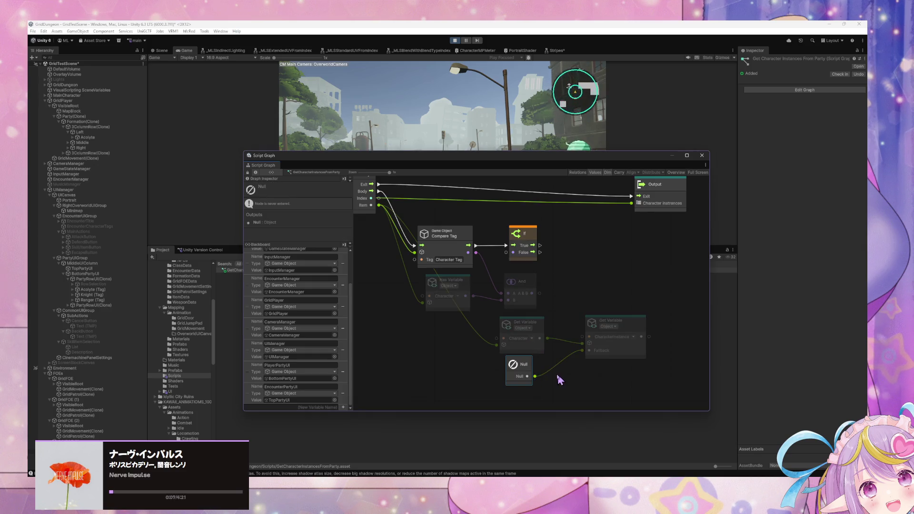
click(619, 312)
drag(614, 320, 595, 314)
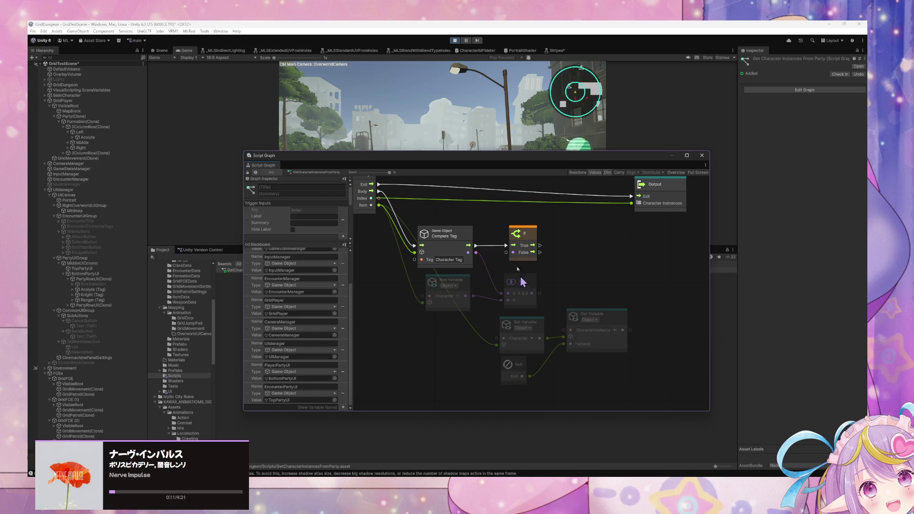
drag(532, 293, 540, 295)
drag(505, 259, 605, 235)
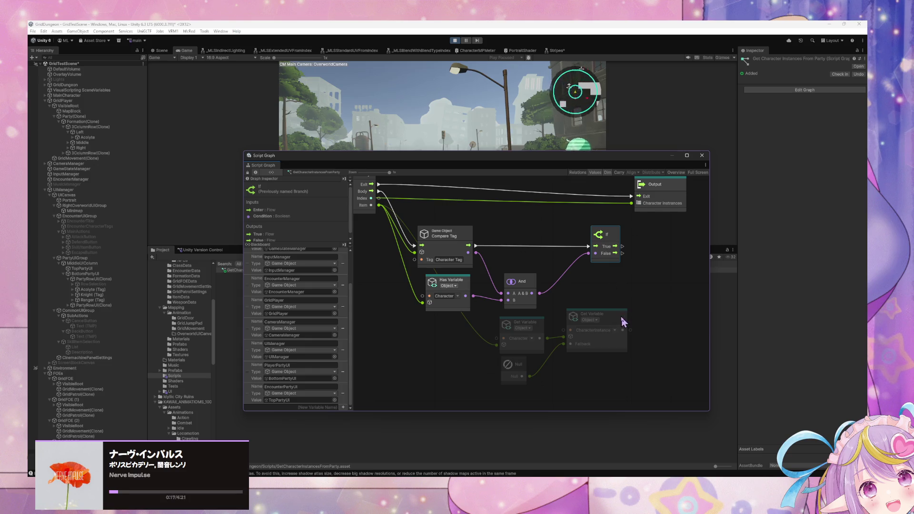
Add a Null Check node and run it from the If node's True branch
right_click(635, 284)
click(653, 287)
text(null check)
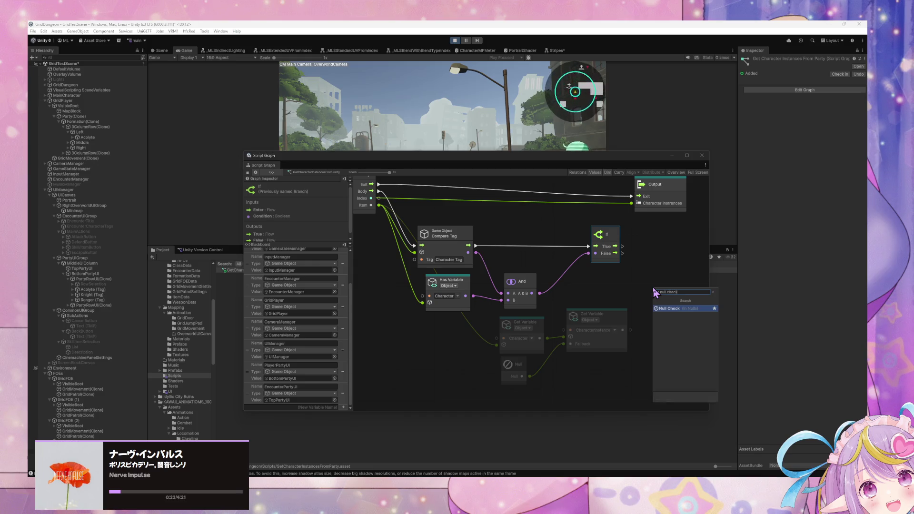
key(Return)
mouse_move(653, 290)
mouse_down()
mouse_move(672, 245)
mouse_move(653, 239)
mouse_move(643, 249)
mouse_up()
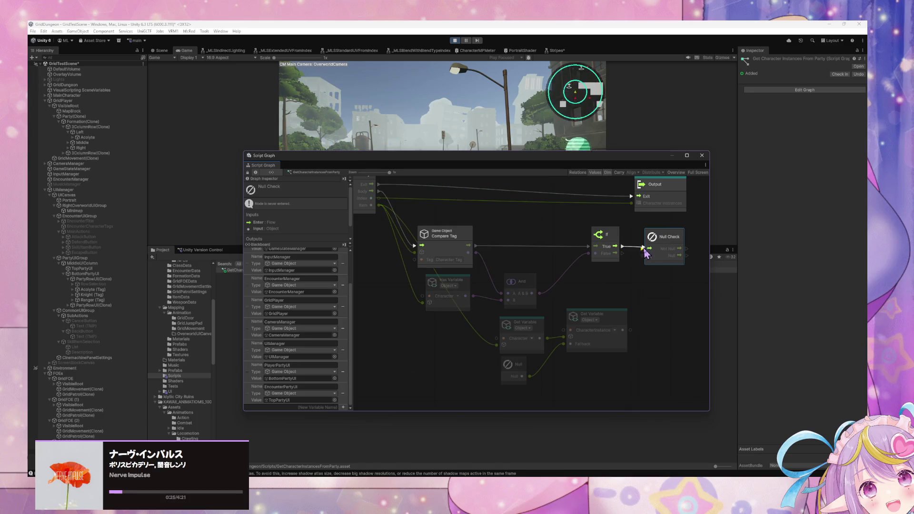
drag(631, 329, 649, 255)
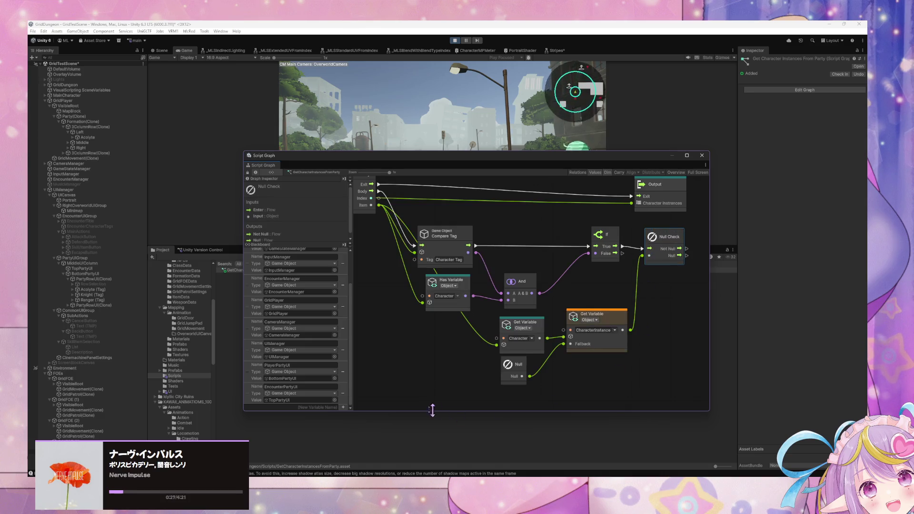
mouse_move(640, 299)
mouse_down()
mouse_move(448, 335)
mouse_move(534, 342)
mouse_up()
Add an Add List Item node entered from the Null Check's Not Null output
right_click(574, 331)
click(591, 339)
text(add item)
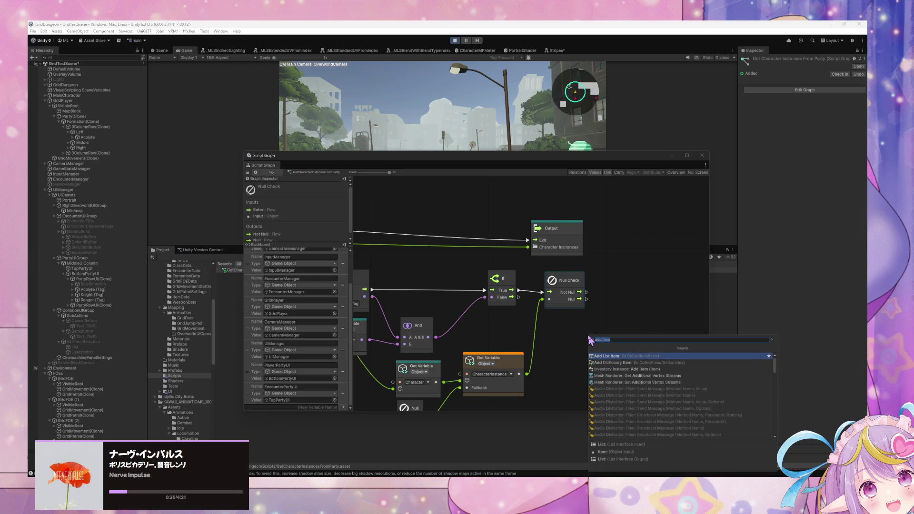
key(Return)
mouse_move(591, 340)
mouse_down()
mouse_move(633, 285)
mouse_move(619, 292)
mouse_up()
mouse_move(451, 336)
mouse_down()
mouse_move(577, 330)
mouse_move(493, 314)
mouse_up()
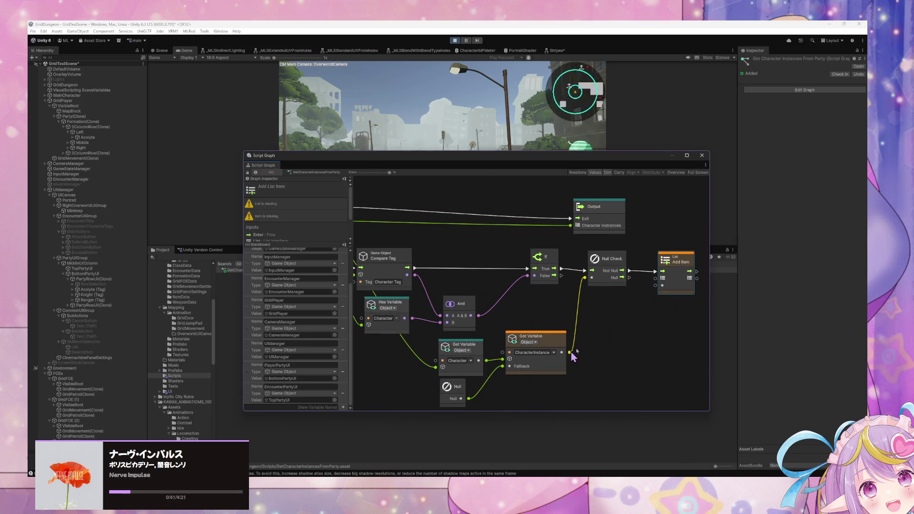
mouse_move(598, 352)
mouse_down()
mouse_move(645, 388)
mouse_move(437, 333)
mouse_move(479, 333)
mouse_move(372, 339)
mouse_move(435, 311)
mouse_move(352, 308)
mouse_move(474, 302)
mouse_move(274, 281)
mouse_move(619, 310)
mouse_move(634, 325)
mouse_up()
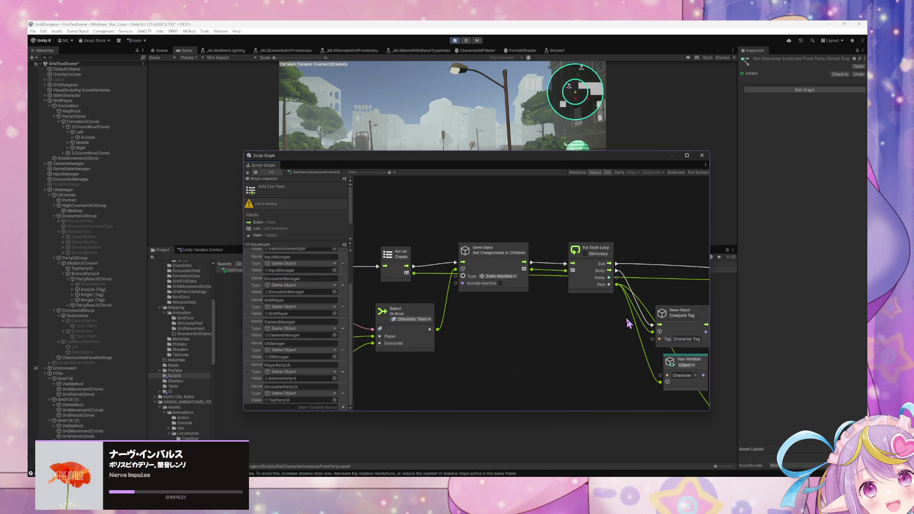
Connect the Aot List Create output to Add List Item's List input, then review the Team selection nodes
scroll(623, 318, down, 5)
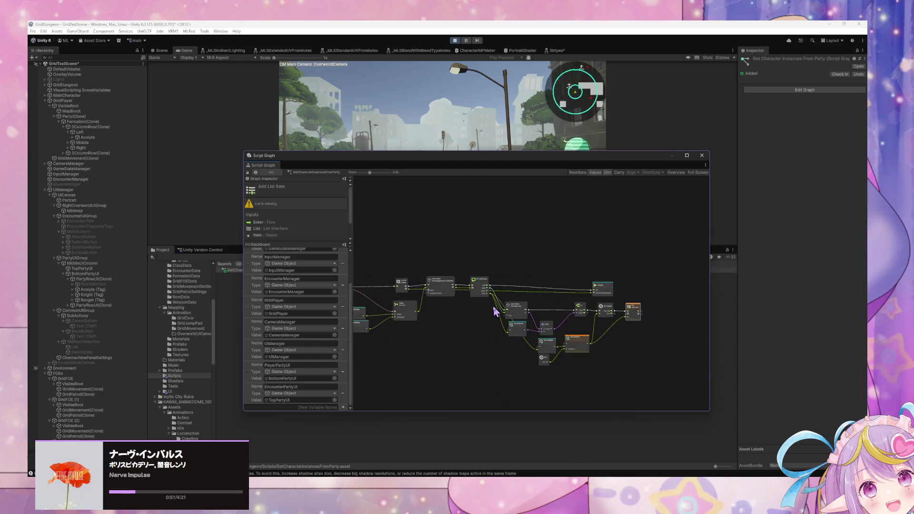
scroll(494, 307, up, 2)
mouse_move(366, 284)
mouse_down()
mouse_move(663, 336)
mouse_move(694, 309)
mouse_move(688, 358)
mouse_move(575, 339)
mouse_up()
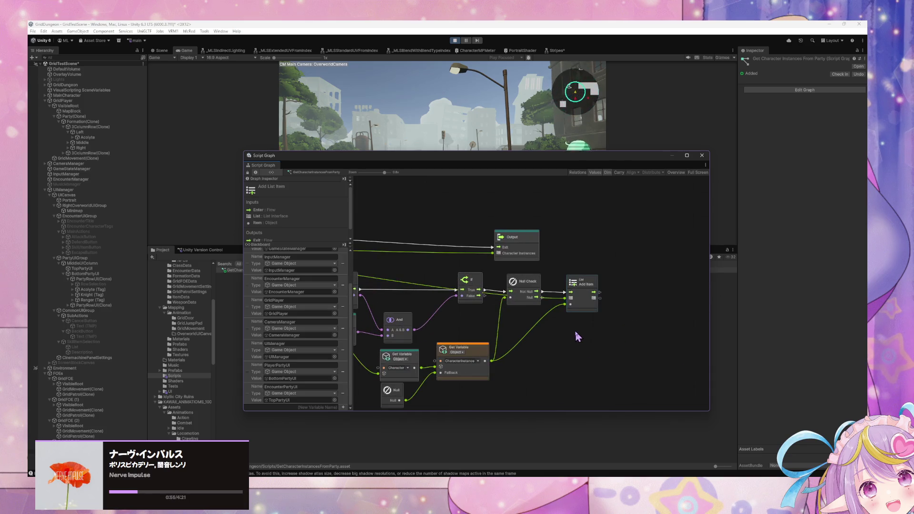
scroll(567, 324, up, 2)
drag(405, 307, 537, 305)
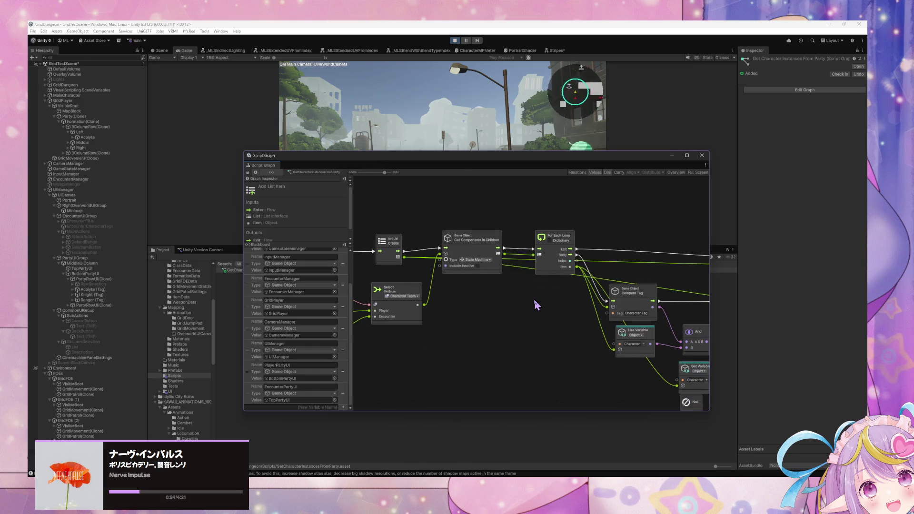
scroll(489, 300, left, 5)
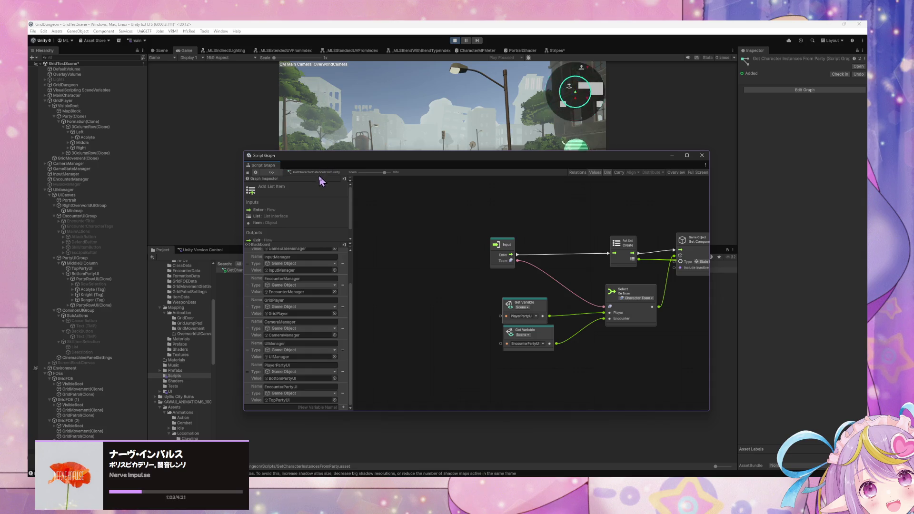
scroll(615, 259, down, 2)
scroll(614, 259, right, 3)
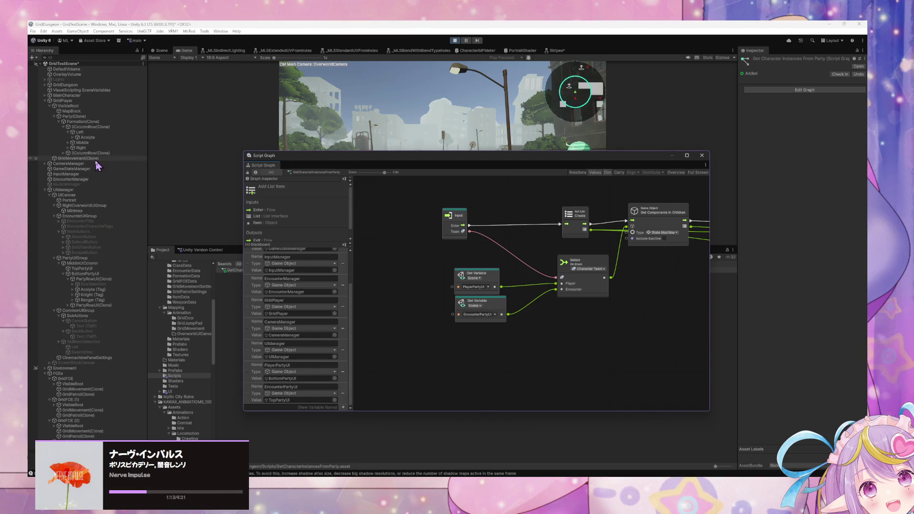
Select EncounterManager and drill through Encounter and Assign Character Actions into Target Selection's graph
click(72, 180)
double_click(517, 308)
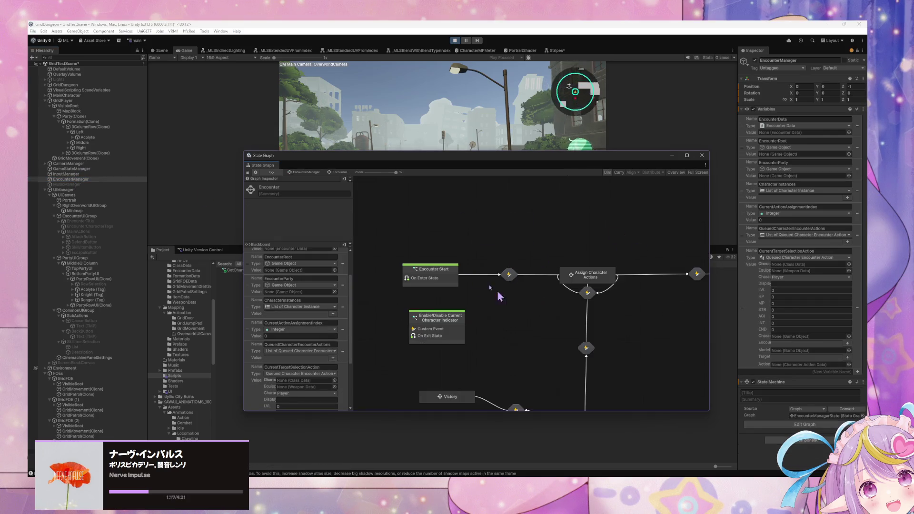
double_click(586, 274)
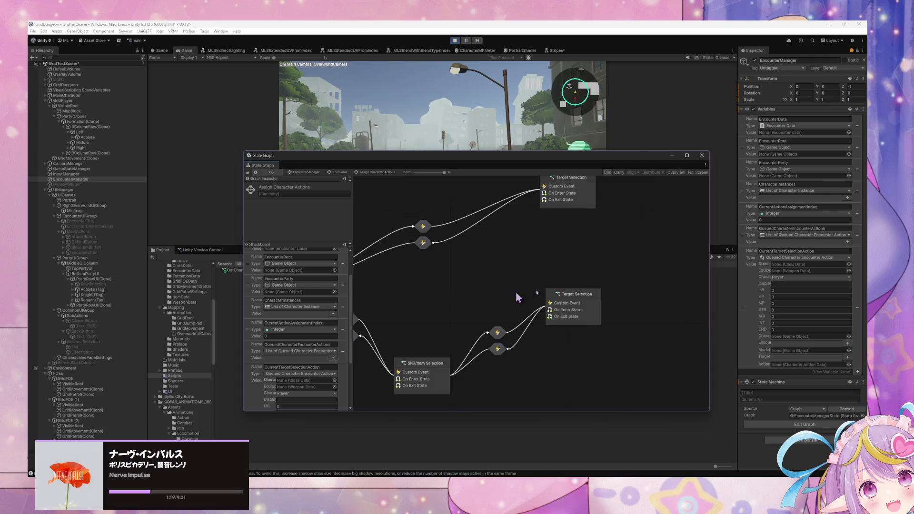
double_click(611, 305)
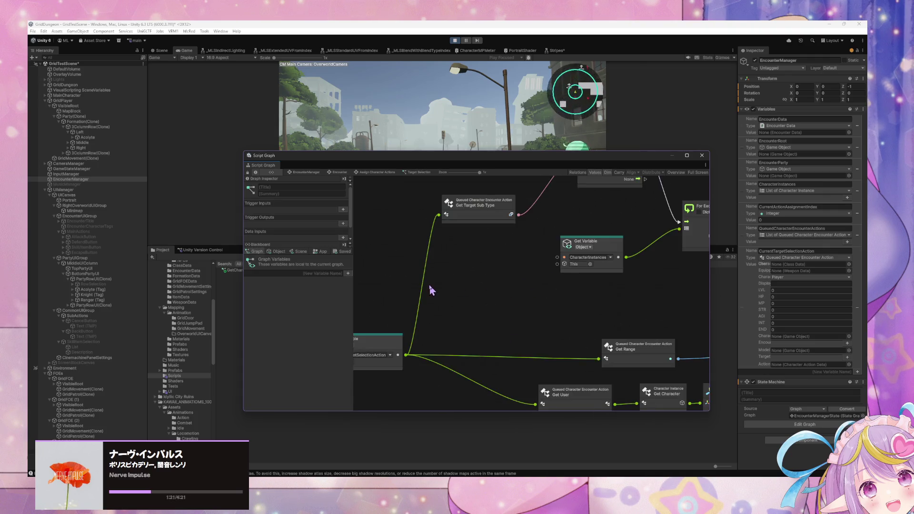
mouse_move(632, 256)
mouse_down()
mouse_move(500, 247)
mouse_move(490, 330)
mouse_move(505, 393)
mouse_up()
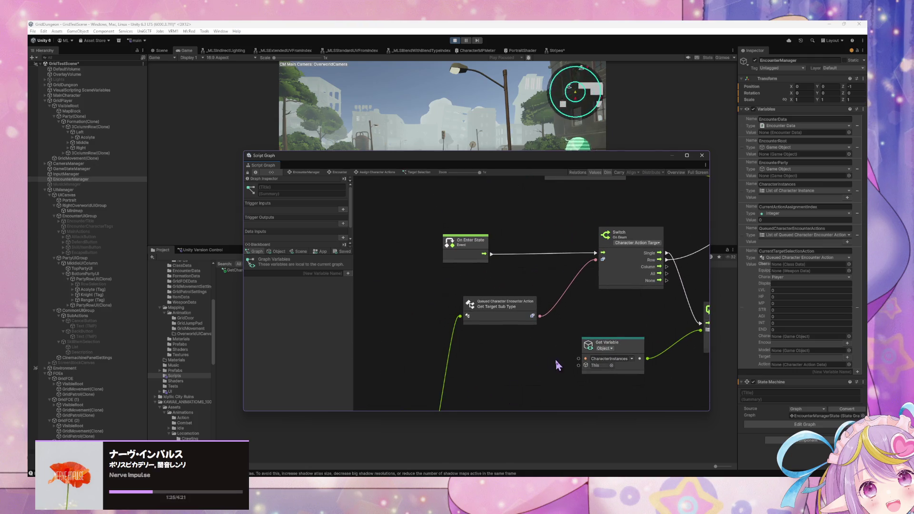
drag(555, 367, 457, 361)
mouse_move(560, 352)
mouse_down()
mouse_move(617, 287)
mouse_move(557, 284)
mouse_move(580, 304)
mouse_up()
Add a Get Variable node through the node search, then delete it again
right_click(503, 375)
right_click(540, 381)
click(542, 380)
text(get chara)
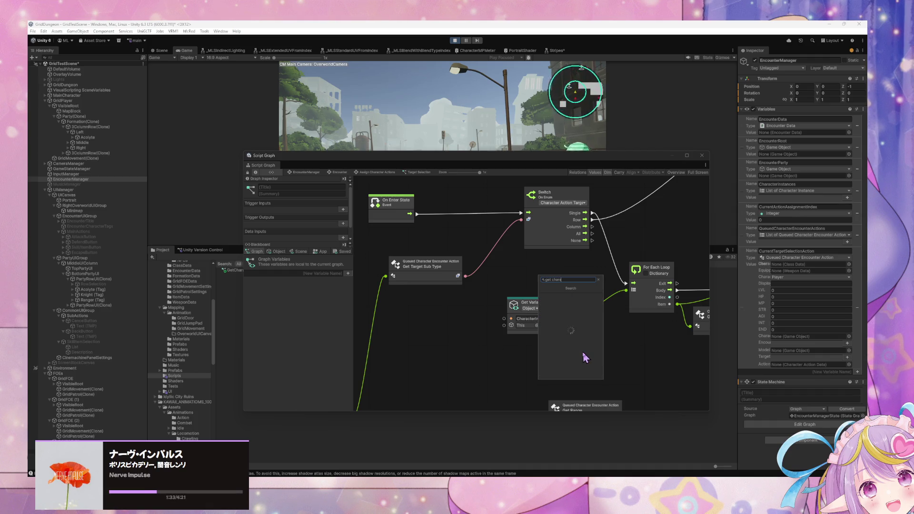
key(Return)
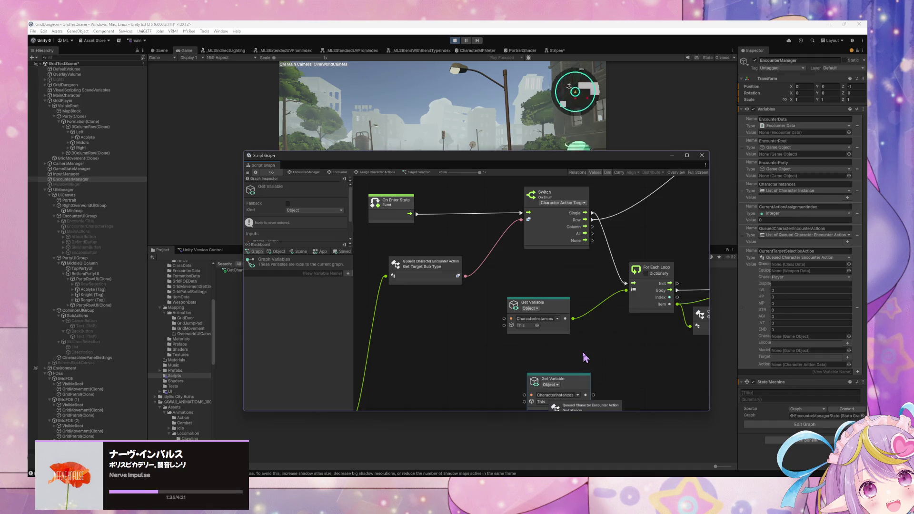
drag(548, 378, 450, 330)
key(Delete)
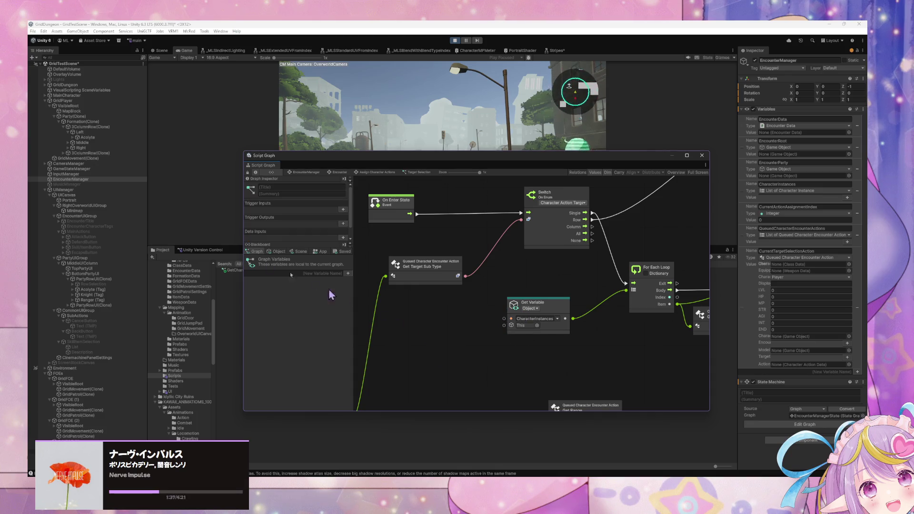
Drop in the Get Character Instances From Party subgraph, feed it to the loop, and delete the old Get Variable
mouse_move(233, 270)
mouse_down()
mouse_move(310, 263)
mouse_move(409, 312)
mouse_move(448, 217)
mouse_up()
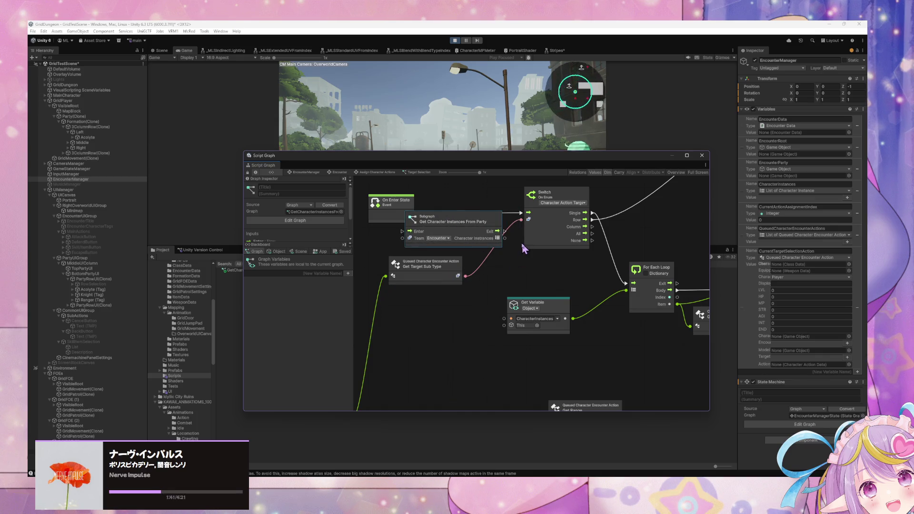
drag(504, 238, 626, 290)
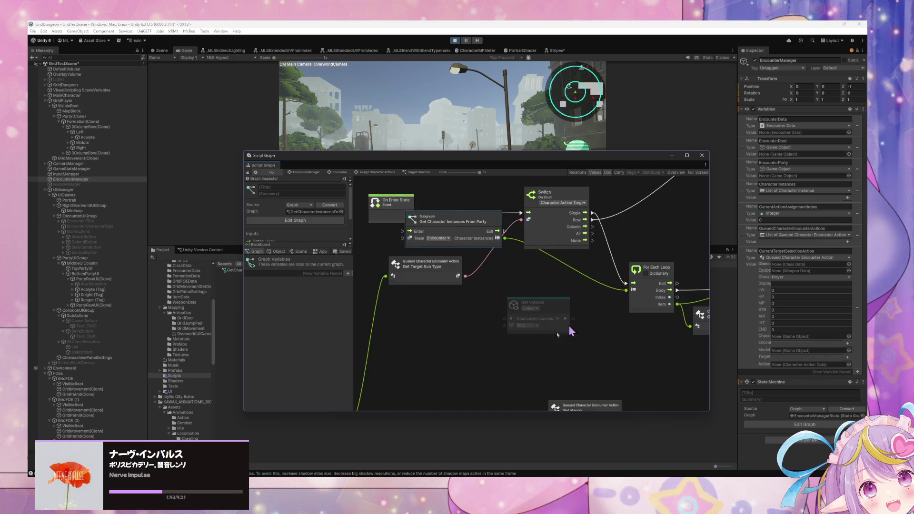
click(554, 307)
key(Delete)
mouse_move(403, 199)
mouse_down()
mouse_move(397, 210)
mouse_move(521, 232)
mouse_up()
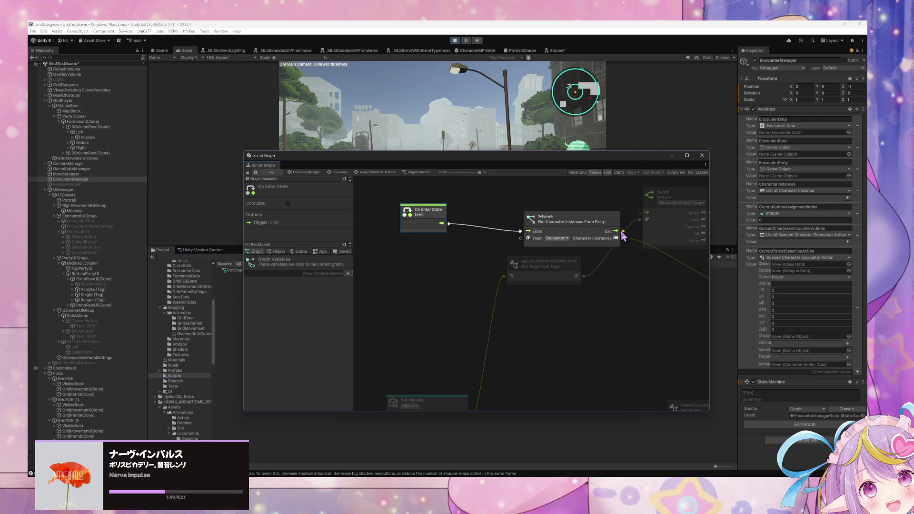
Connect the subgraph's Exit to the Switch and reposition the subgraph and Get Target Sub Type nodes
drag(620, 231, 646, 213)
click(567, 219)
drag(567, 219, 554, 209)
drag(644, 264, 492, 267)
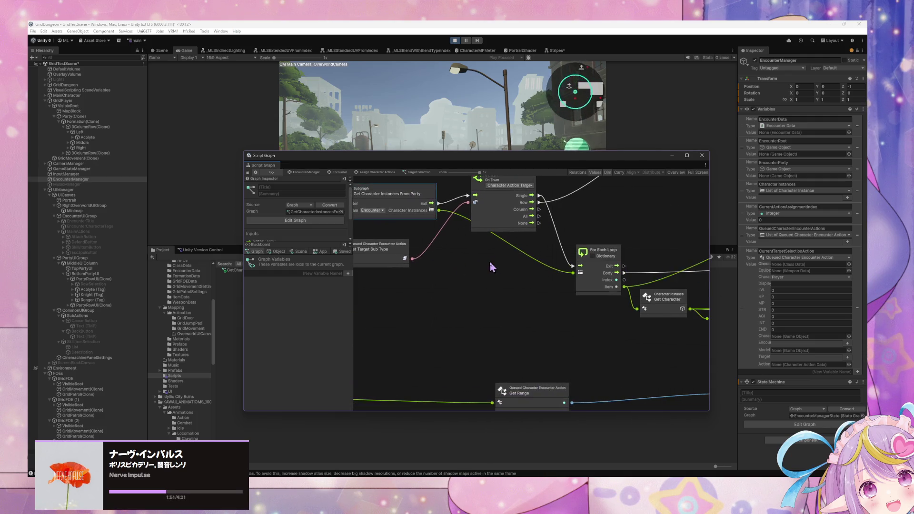
click(406, 253)
drag(403, 251, 517, 231)
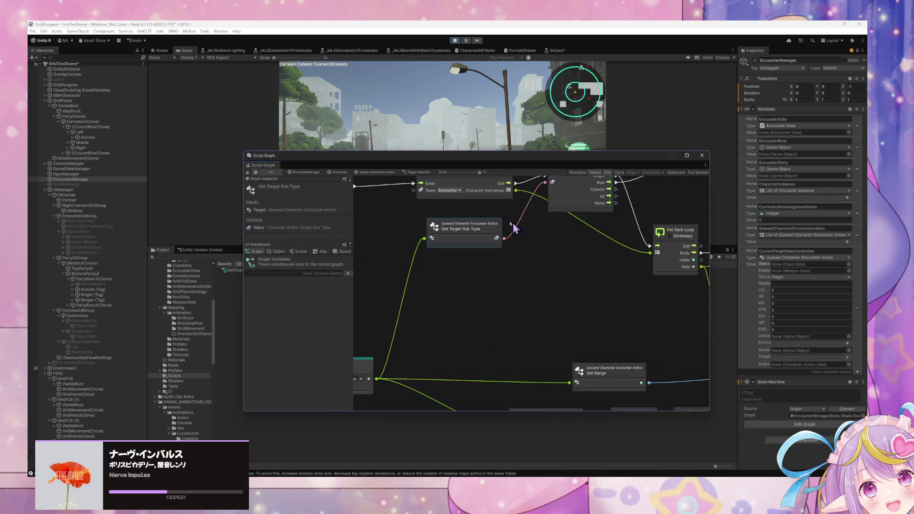
Pan and zoom around the graph to review the For Each Loop, If, Less, Add and Get Range nodes
scroll(471, 195, down, 3)
scroll(393, 298, up, 3)
scroll(439, 333, down, 3)
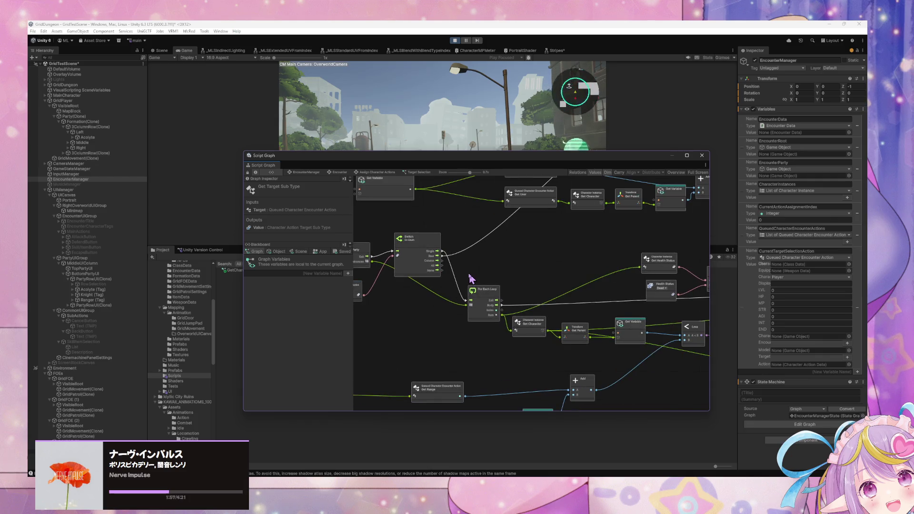
scroll(469, 279, up, 2)
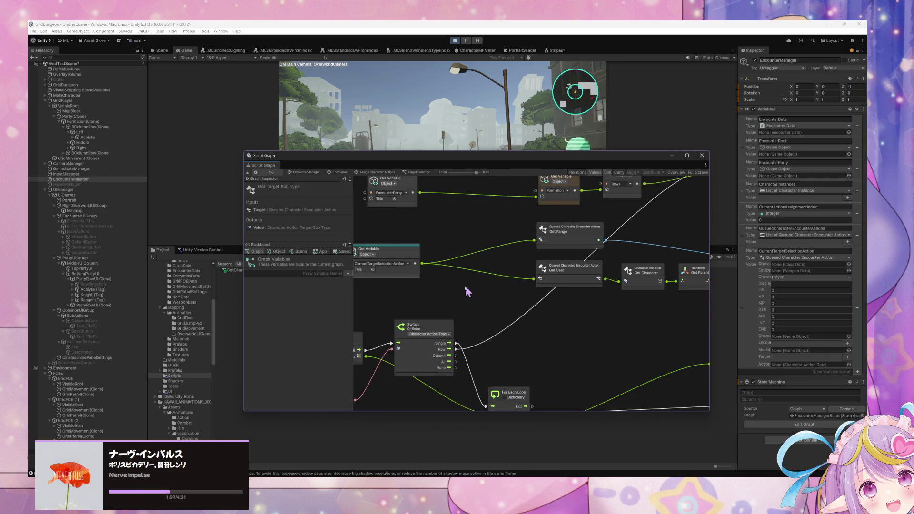
scroll(495, 305, up, 1)
scroll(521, 318, down, 2)
scroll(480, 295, up, 2)
scroll(457, 328, down, 1)
mouse_move(456, 328)
mouse_down()
mouse_move(535, 264)
mouse_move(444, 284)
mouse_move(293, 281)
mouse_move(404, 280)
mouse_move(513, 297)
mouse_move(534, 327)
mouse_move(519, 219)
mouse_move(586, 210)
mouse_up()
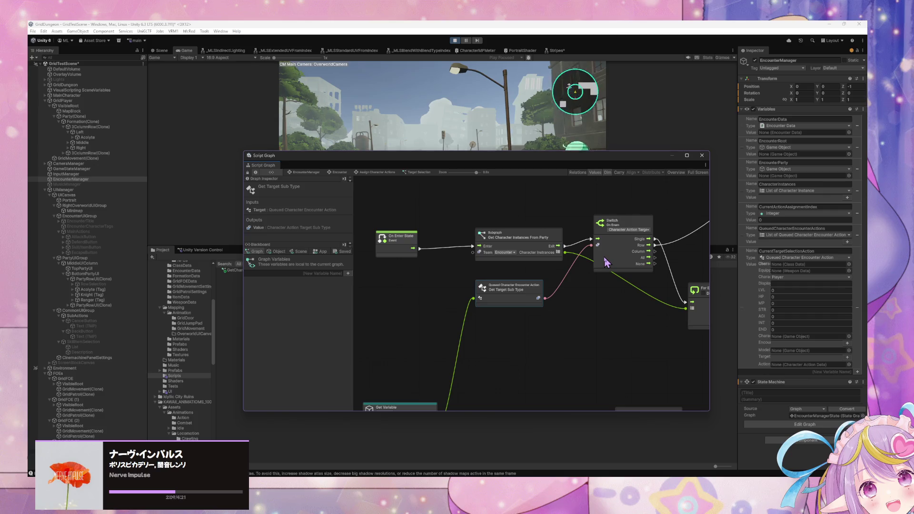
mouse_move(582, 316)
mouse_down()
mouse_move(601, 184)
mouse_move(558, 245)
mouse_move(562, 251)
mouse_up()
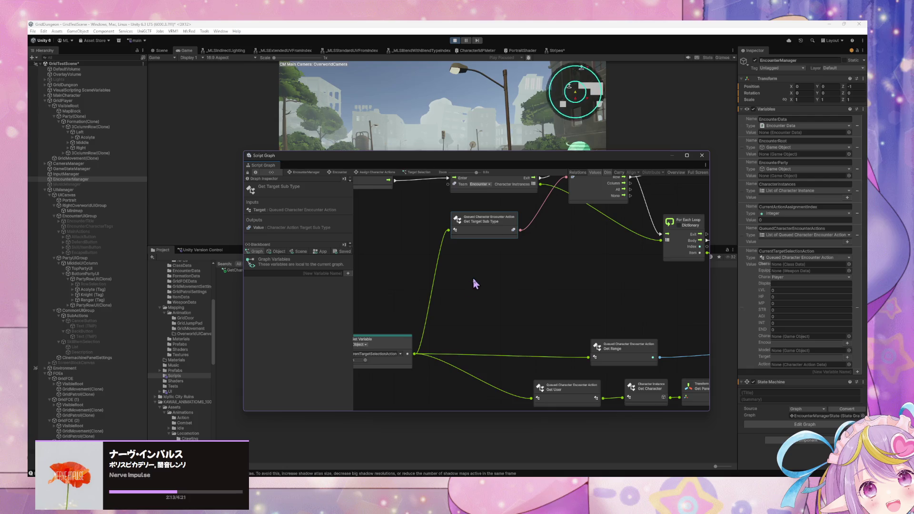
drag(474, 284, 496, 302)
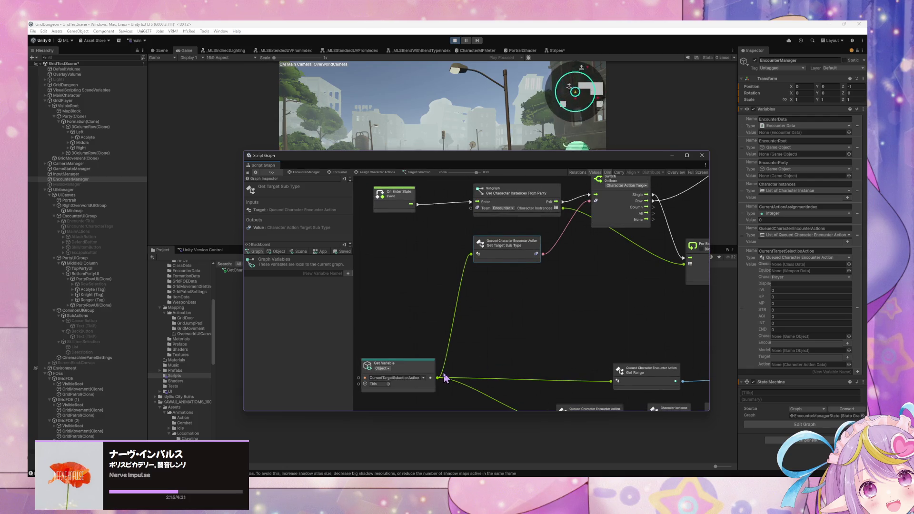
right_click(520, 313)
click(534, 320)
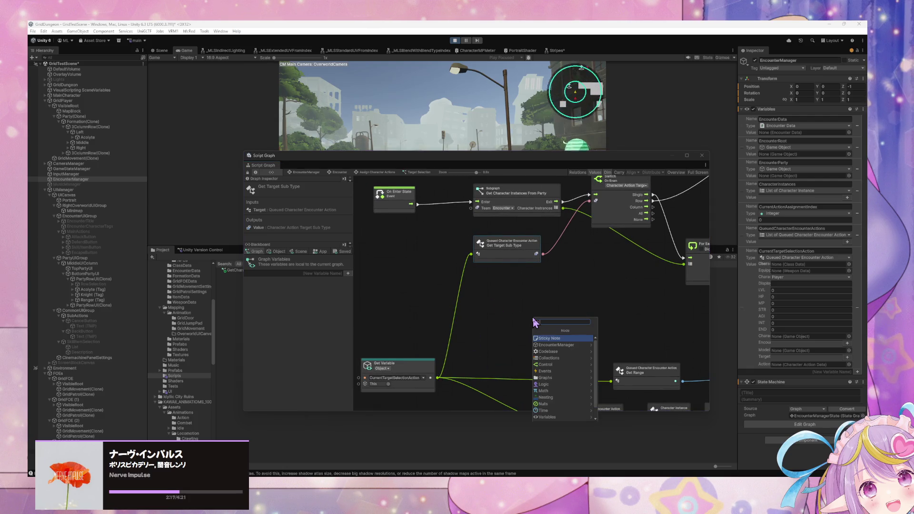
text(target enum)
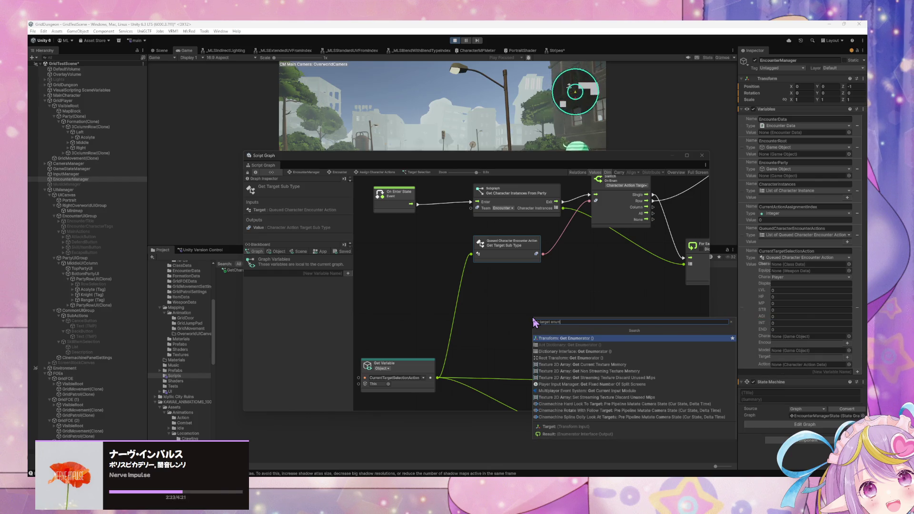
key(Escape)
right_click(504, 326)
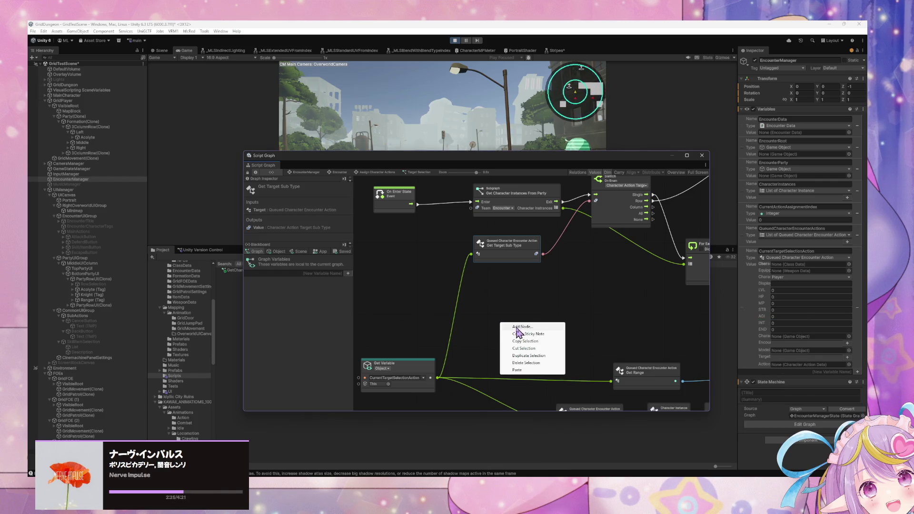
click(514, 329)
text(g)
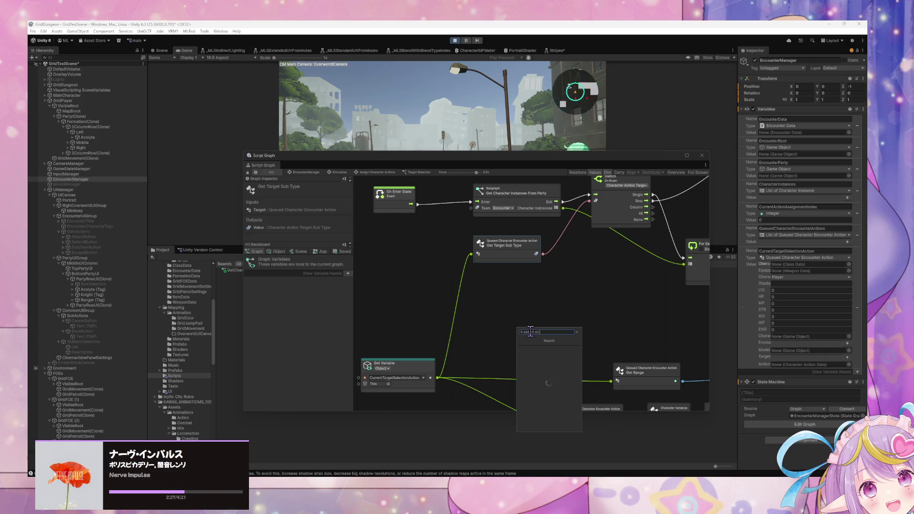
click(532, 346)
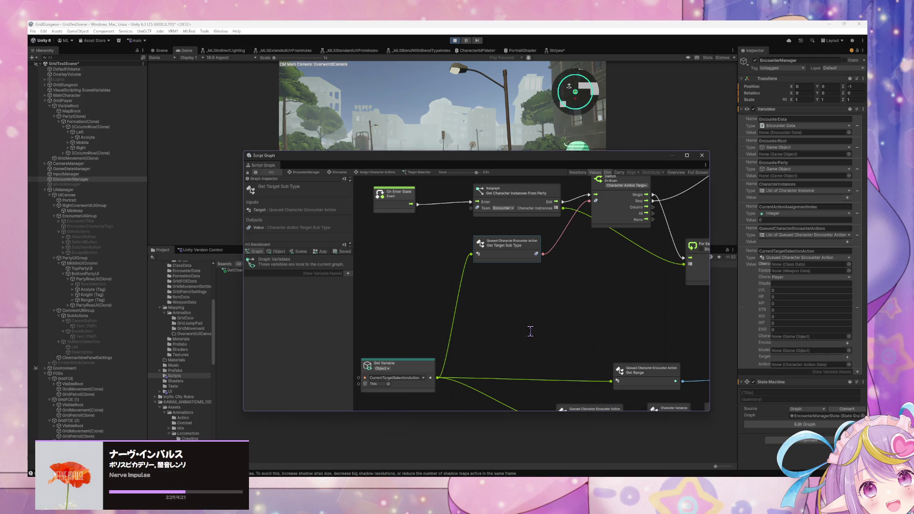
click(526, 336)
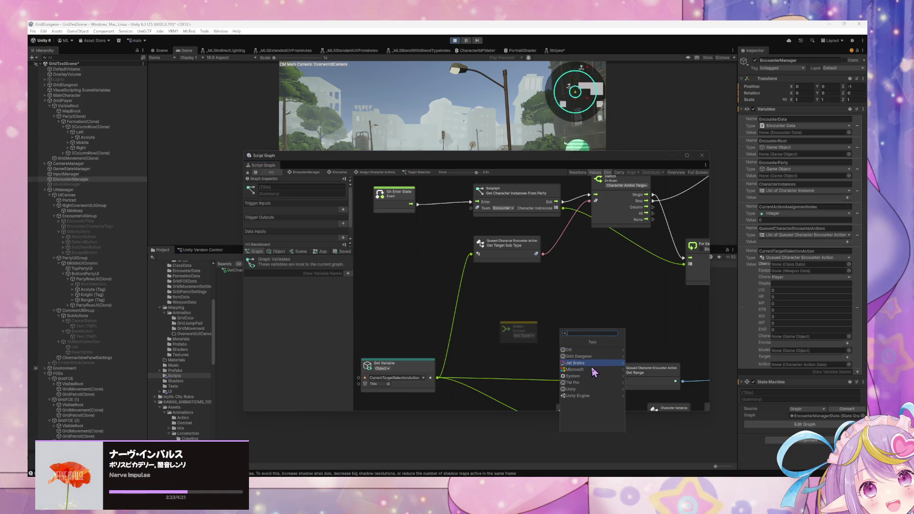
click(601, 356)
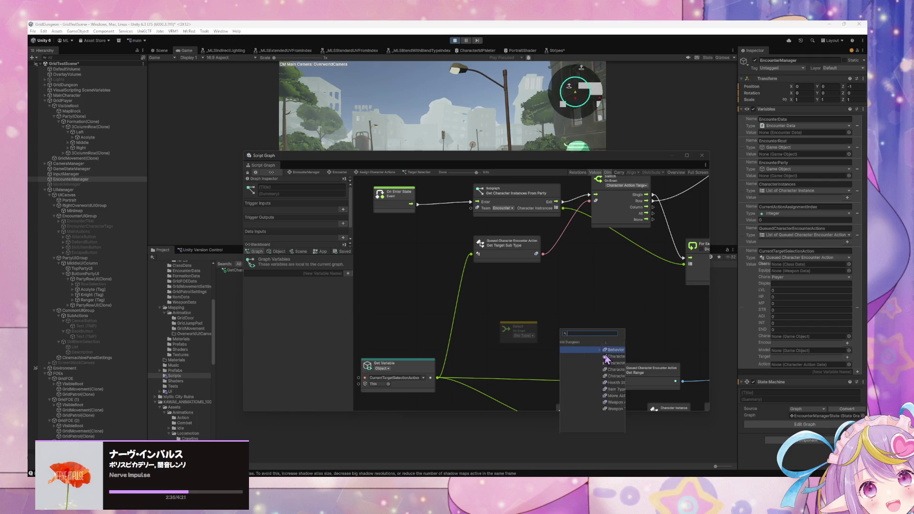
click(614, 376)
click(508, 326)
key(Delete)
right_click(401, 244)
click(421, 246)
drag(437, 377, 493, 339)
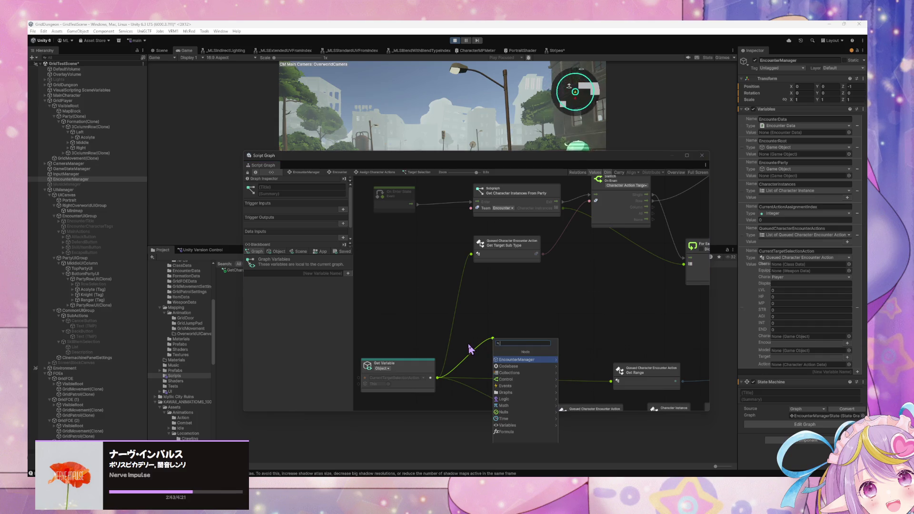
click(587, 313)
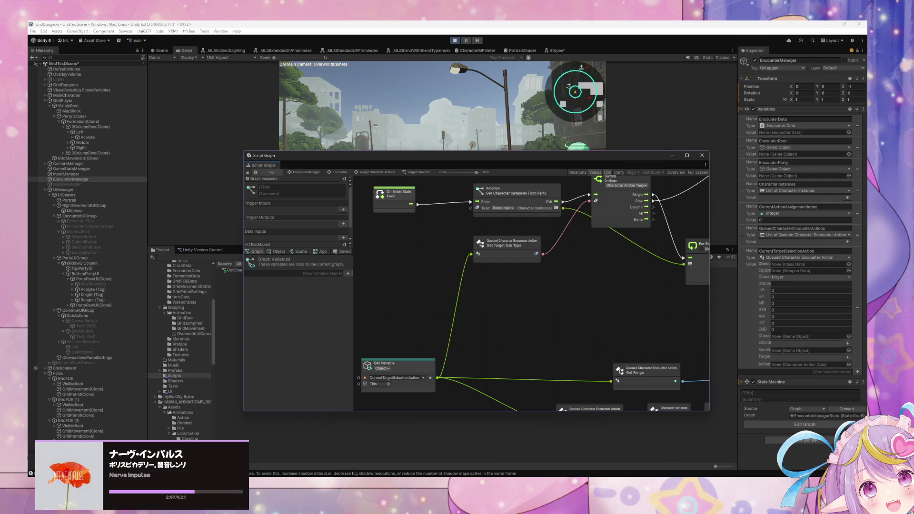
key(alt+Tab)
key(ctrl+shift+p)
Open CharacterActionData.cs in Visual Studio Code, review its target enums, then move the window aside
key(BackSpace)
text(charac)
key(Down)
key(Down)
key(Down)
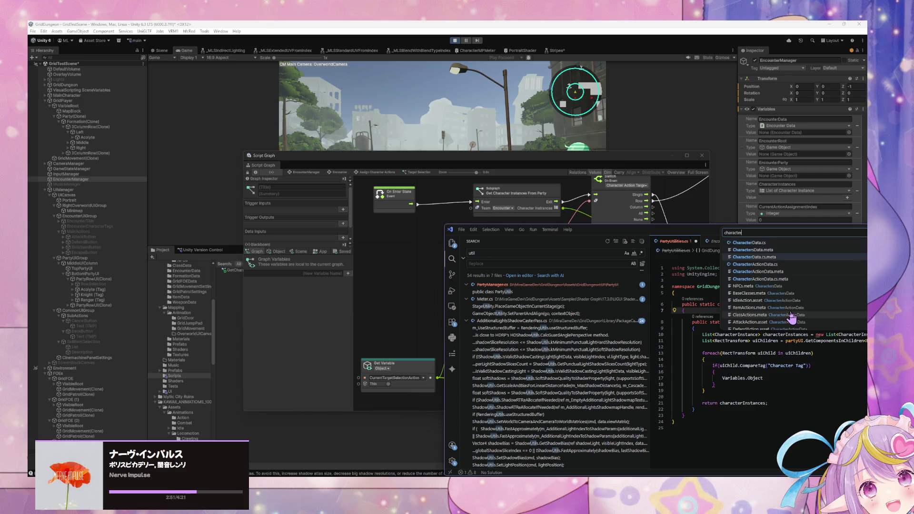
key(Return)
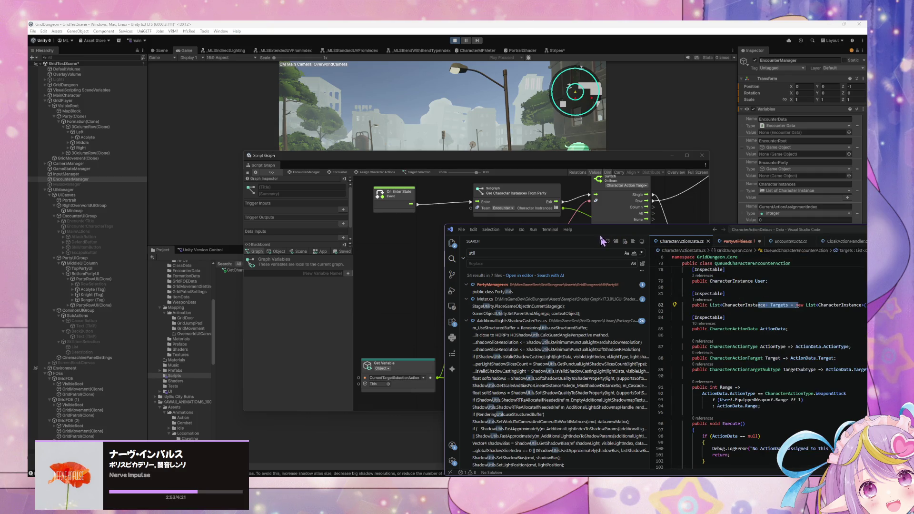
key(super+Up)
scroll(556, 274, up, 2)
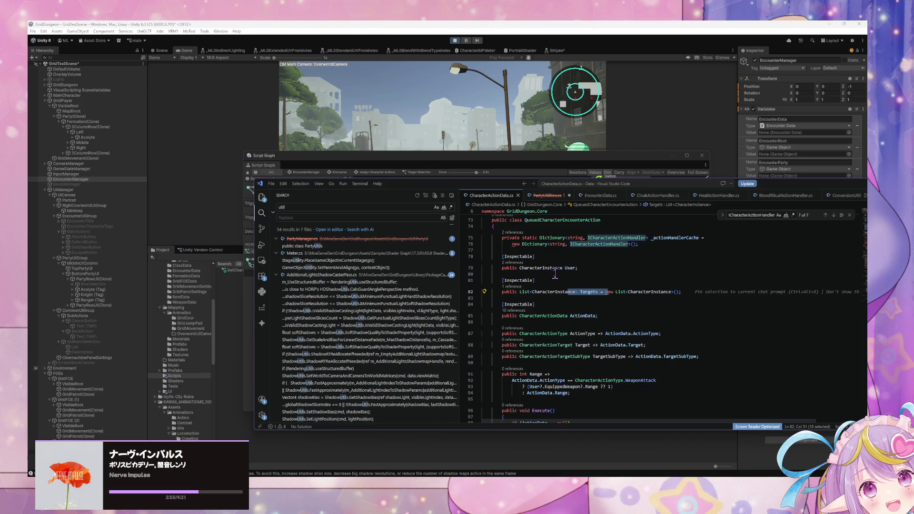
scroll(555, 275, up, 15)
scroll(552, 272, up, 8)
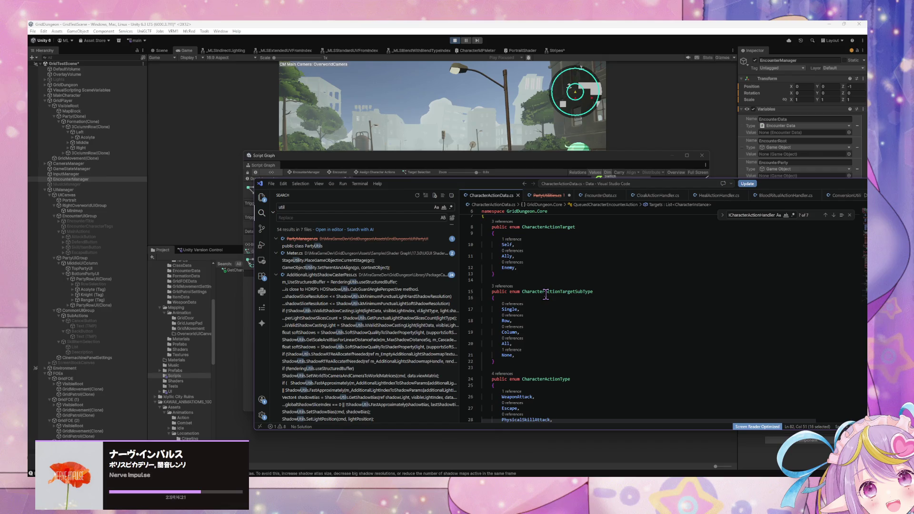
scroll(546, 294, up, 2)
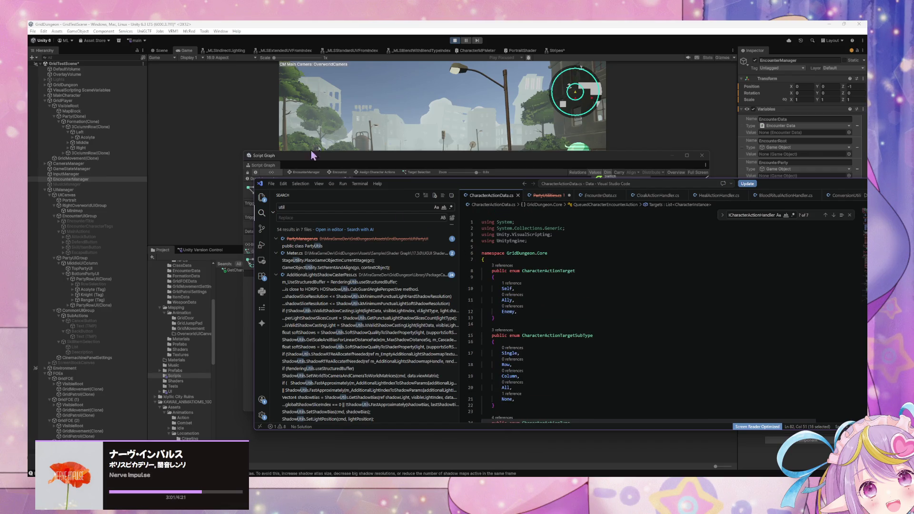
mouse_move(399, 188)
mouse_down()
mouse_move(525, 196)
mouse_move(913, 190)
mouse_up()
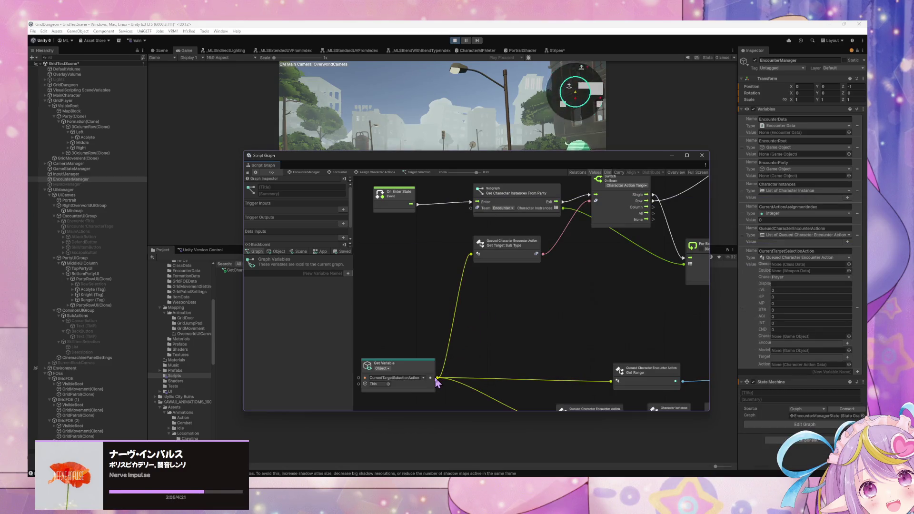
Add a Select On Enum node to the empty canvas via the node search
drag(438, 379, 513, 319)
text(select on)
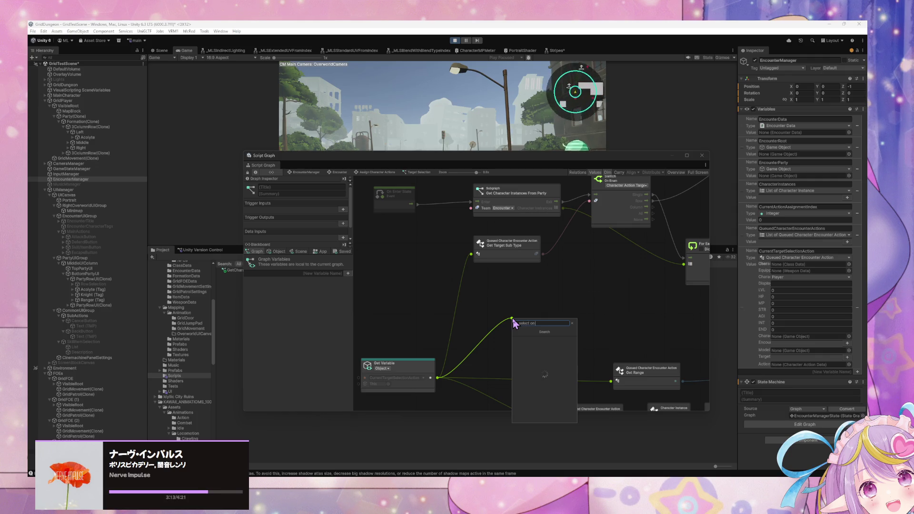
key(Escape)
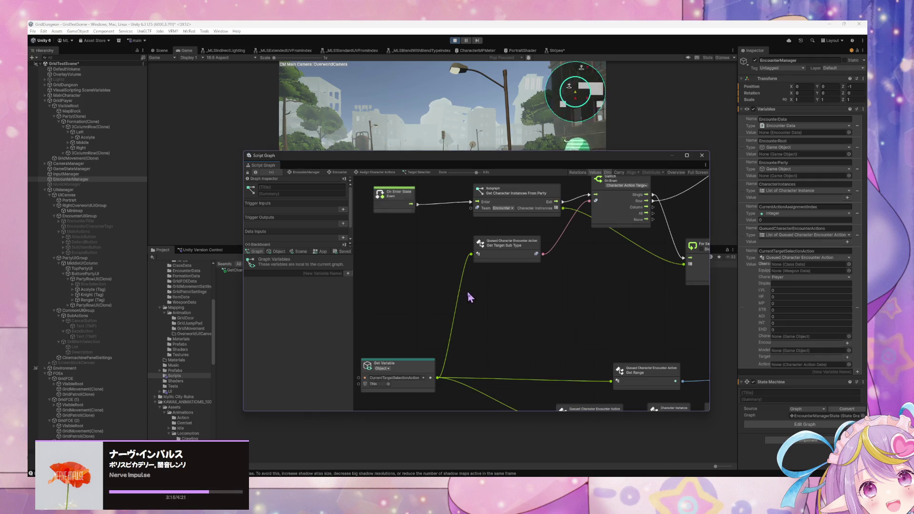
right_click(378, 232)
click(421, 241)
text(Le)
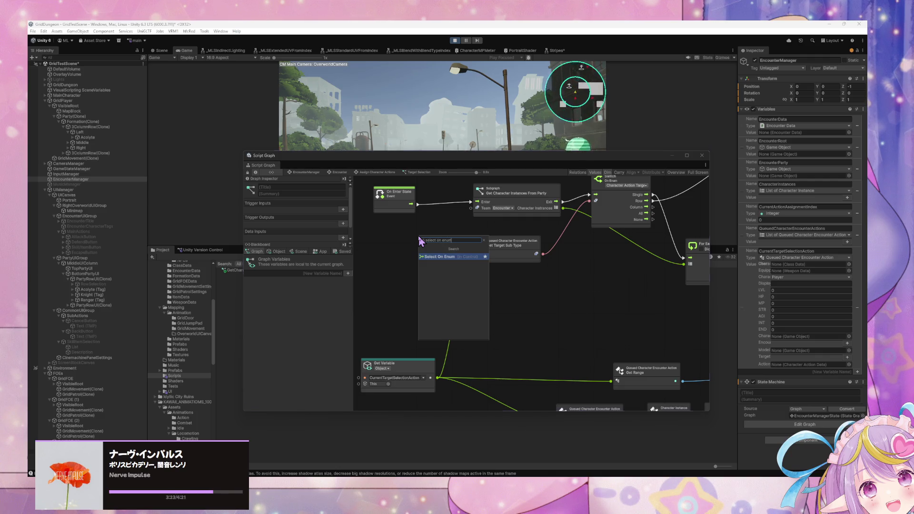
key(Return)
Set the Select On Enum type to Grid Dungeon > Core > Character Action Target
click(398, 243)
click(481, 263)
text(targe)
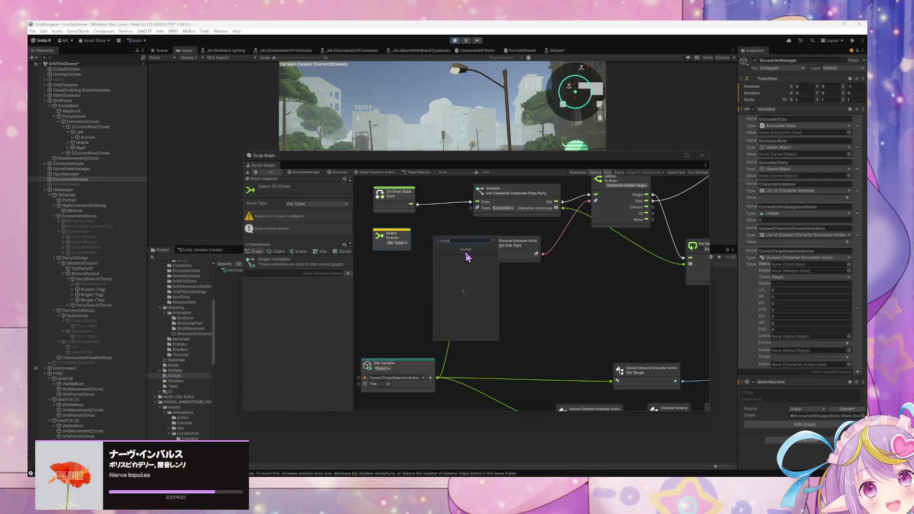
text(t type)
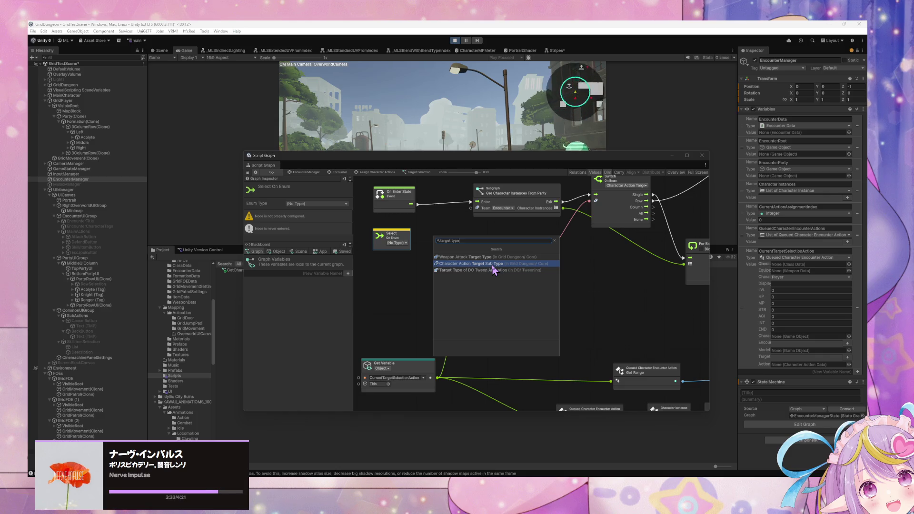
click(493, 266)
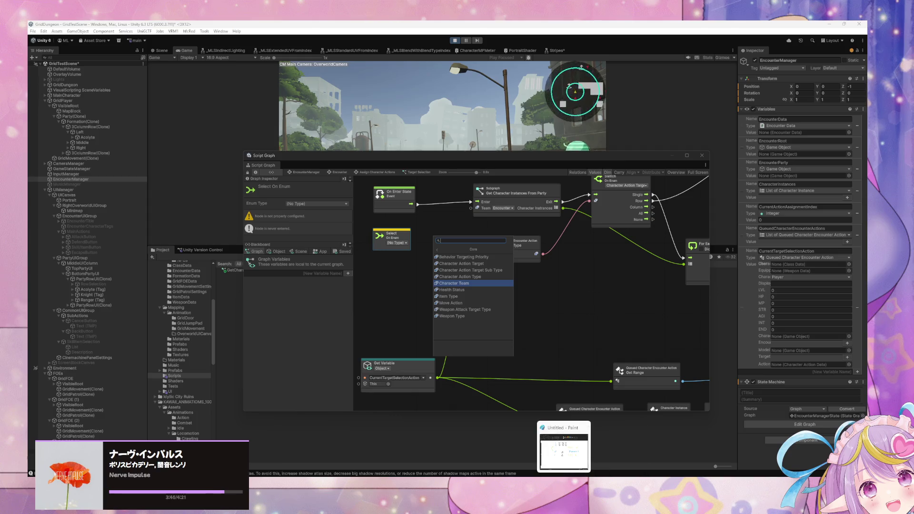
click(538, 450)
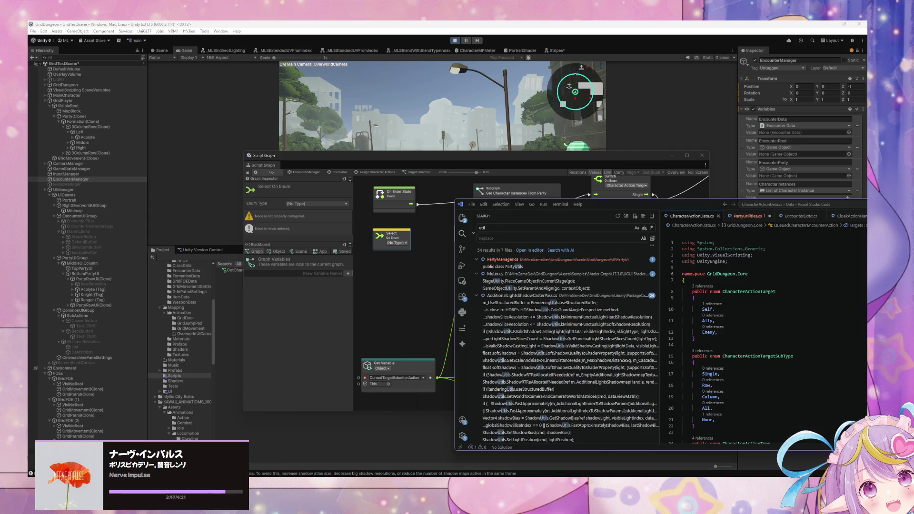
click(430, 282)
click(398, 243)
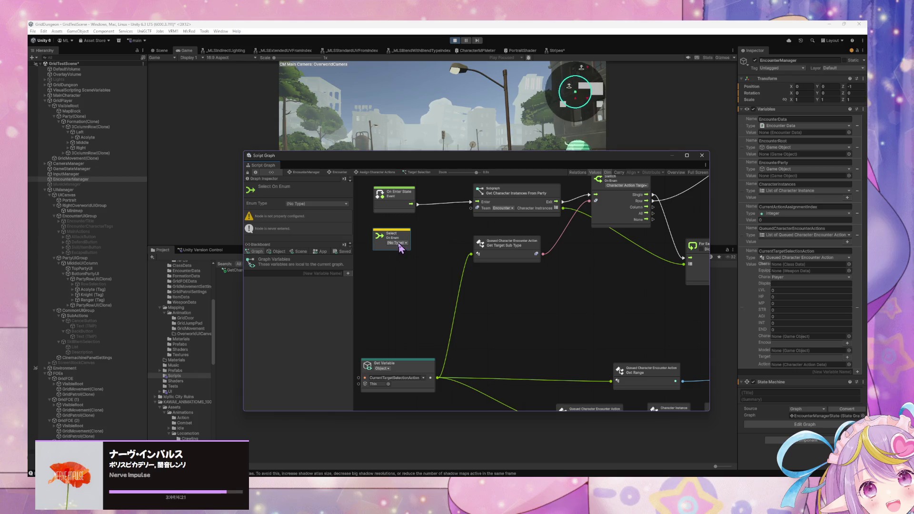
click(469, 264)
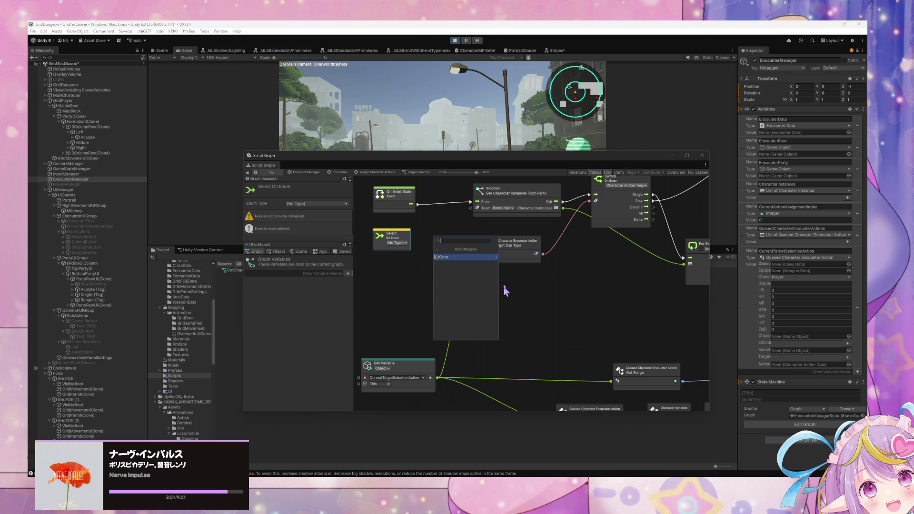
click(493, 269)
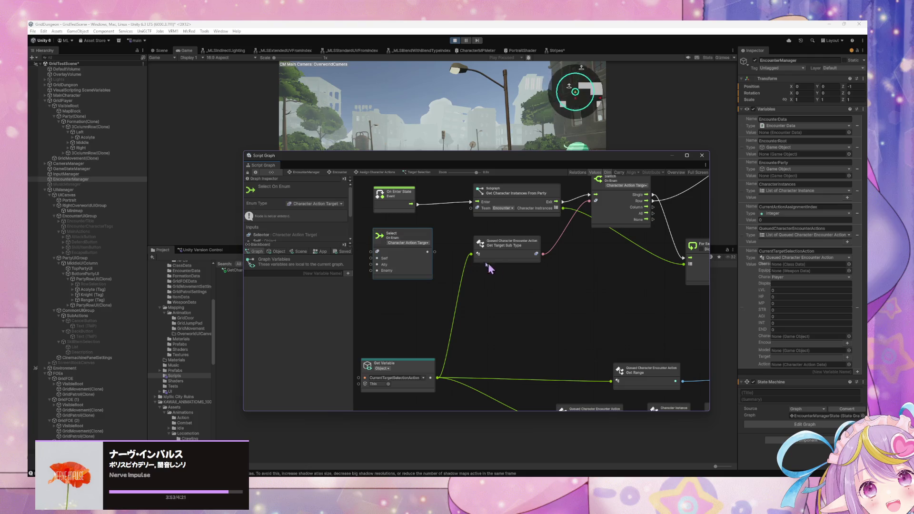
Pan the graph and move the Get Variable node left, near Get Target Sub Type
mouse_move(418, 245)
mouse_down()
mouse_move(431, 243)
mouse_move(492, 290)
mouse_move(474, 279)
mouse_move(496, 240)
mouse_up()
drag(402, 306, 470, 306)
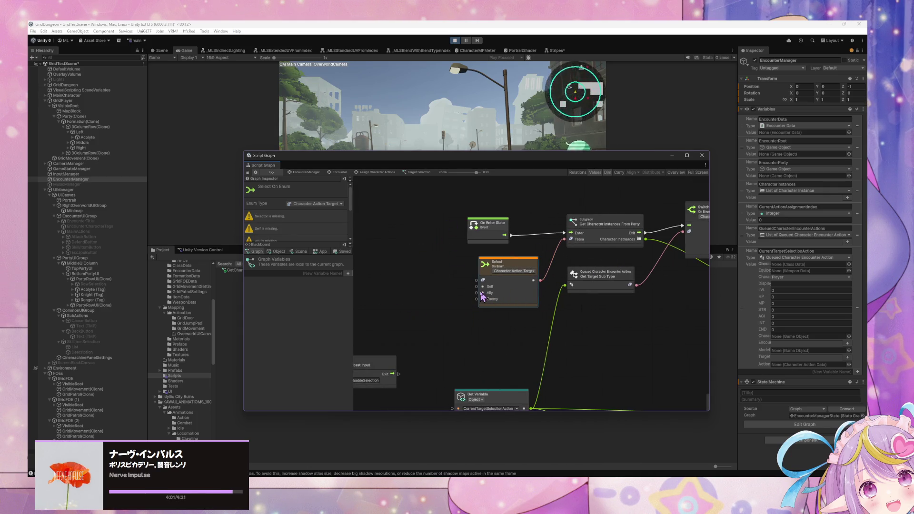
drag(471, 315, 561, 268)
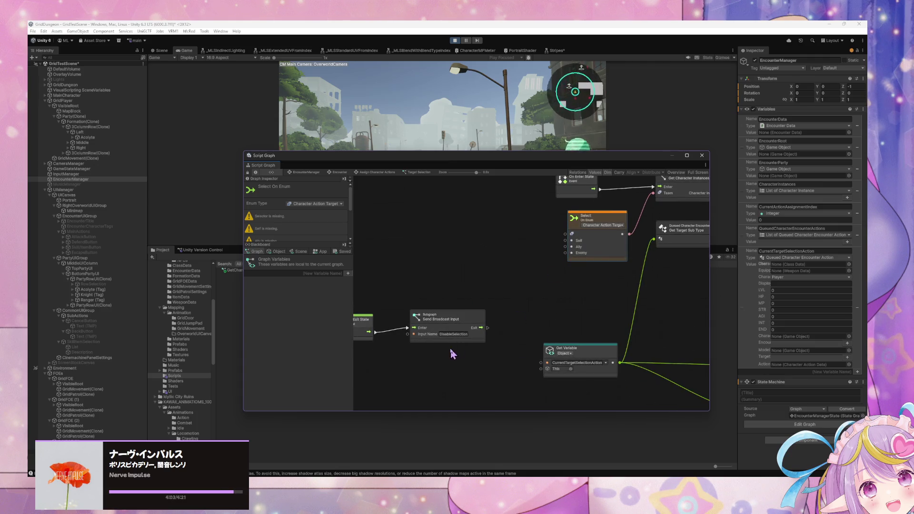
mouse_move(592, 327)
mouse_down()
mouse_move(534, 333)
mouse_move(478, 364)
mouse_up()
click(527, 358)
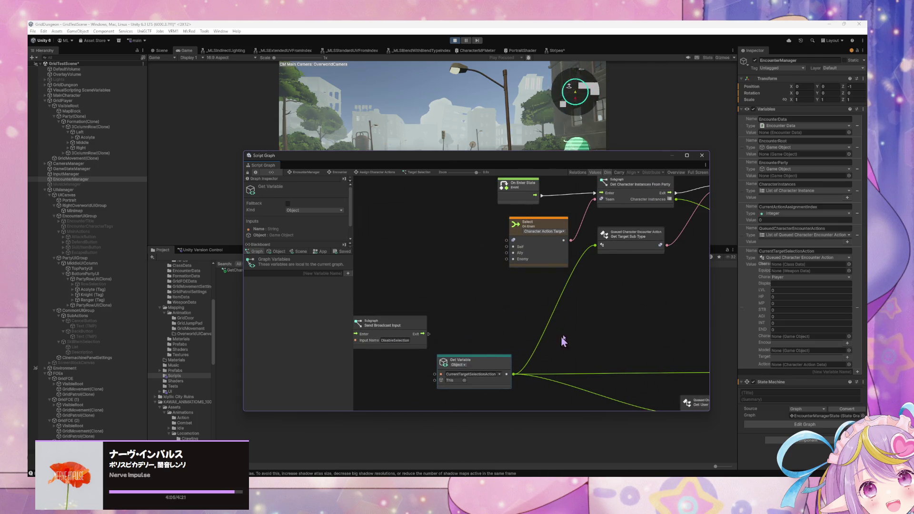
click(639, 248)
From the canvas node finder, browse into Codebase > Grid Dungeon > Core
right_click(600, 299)
click(622, 303)
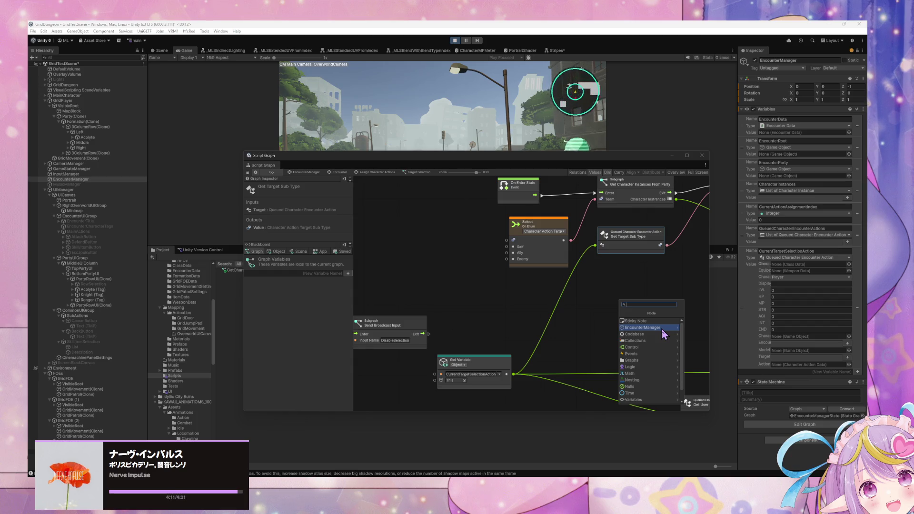
click(663, 329)
click(624, 313)
click(644, 335)
click(624, 314)
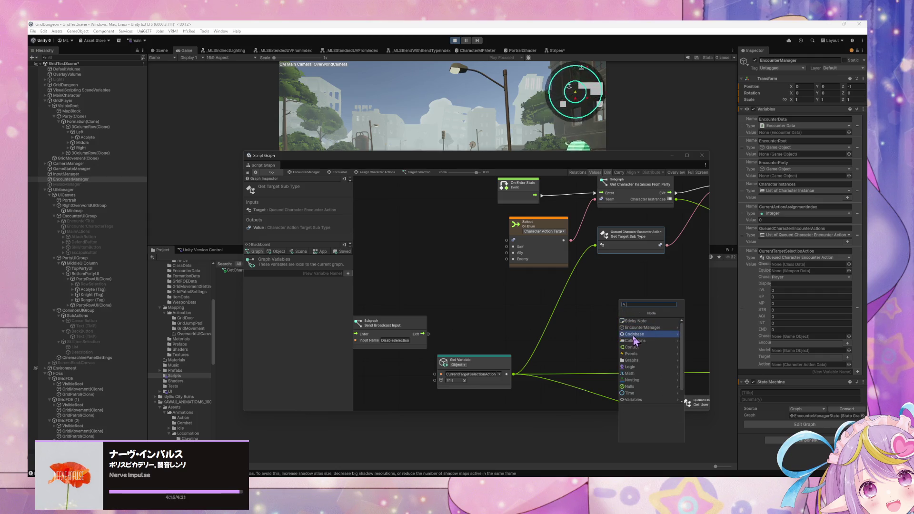
click(633, 335)
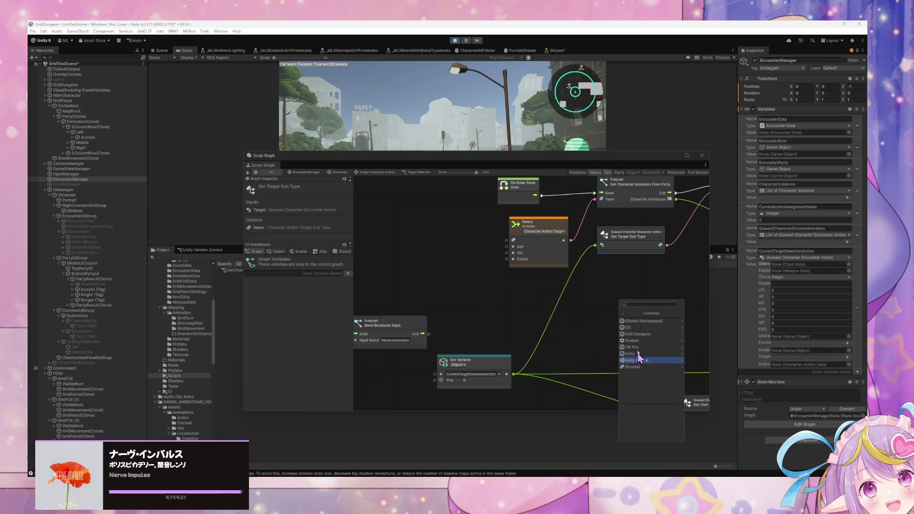
click(638, 335)
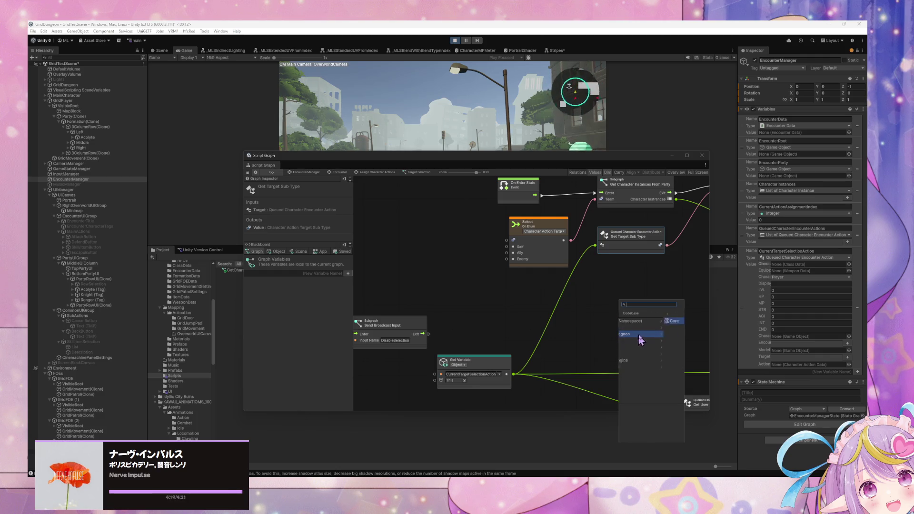
key(Left)
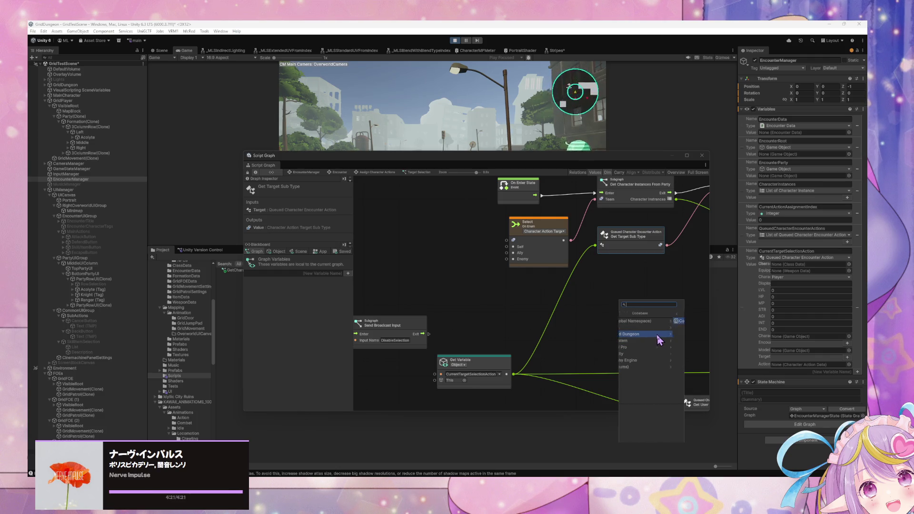
click(641, 323)
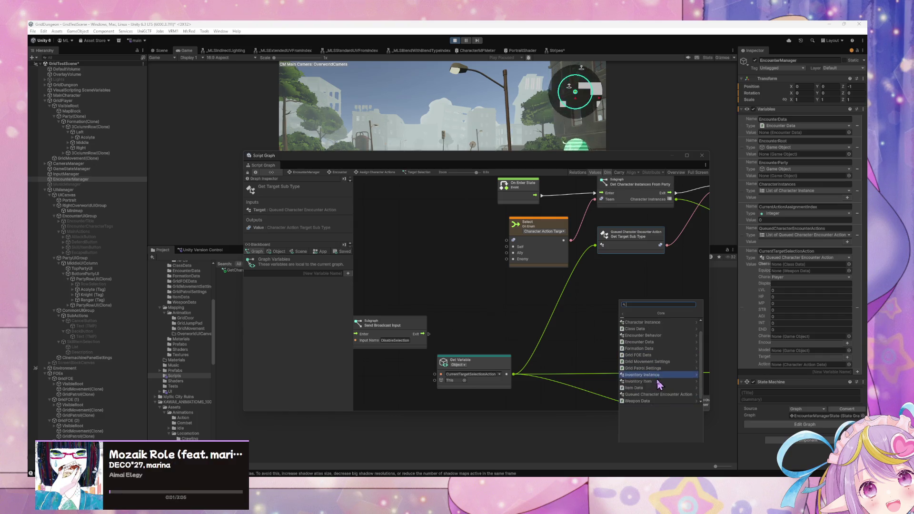
Add the Queued Character Encounter Action's Get Action Data node to the graph
click(658, 395)
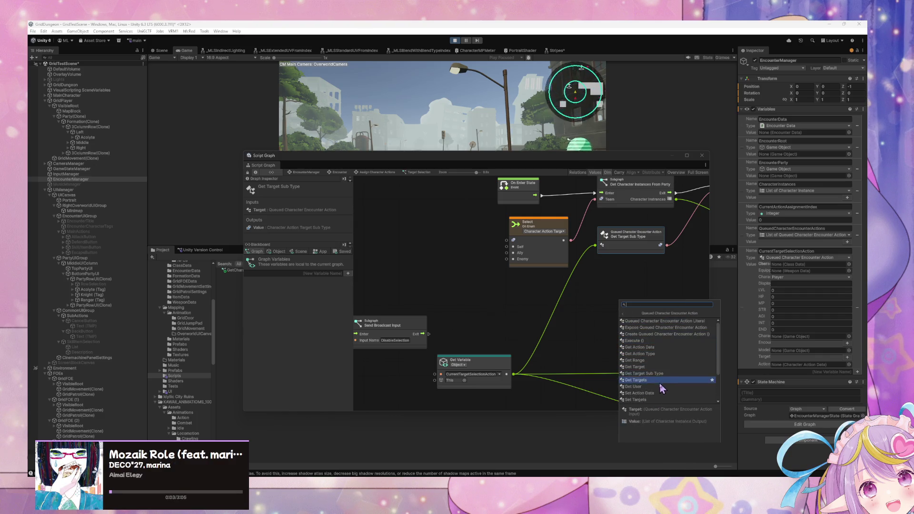
scroll(660, 386, down, 1)
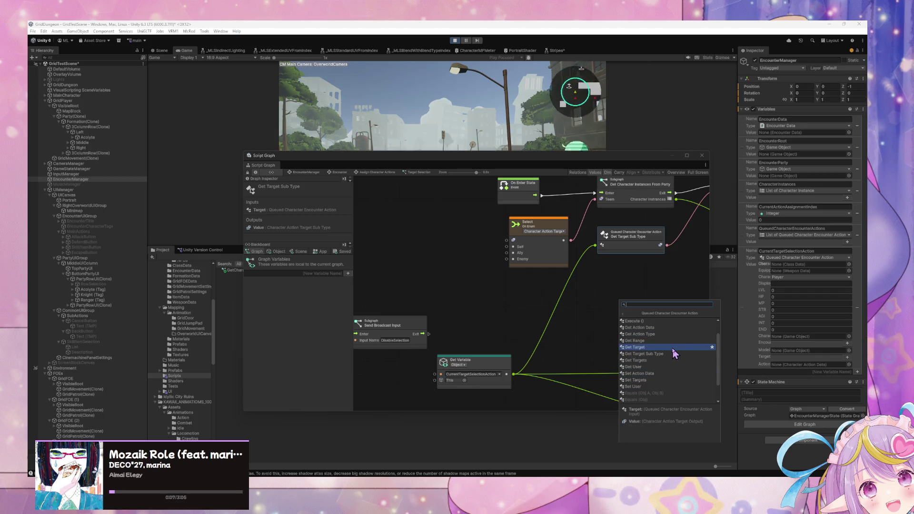
scroll(647, 336, up, 1)
scroll(666, 373, down, 2)
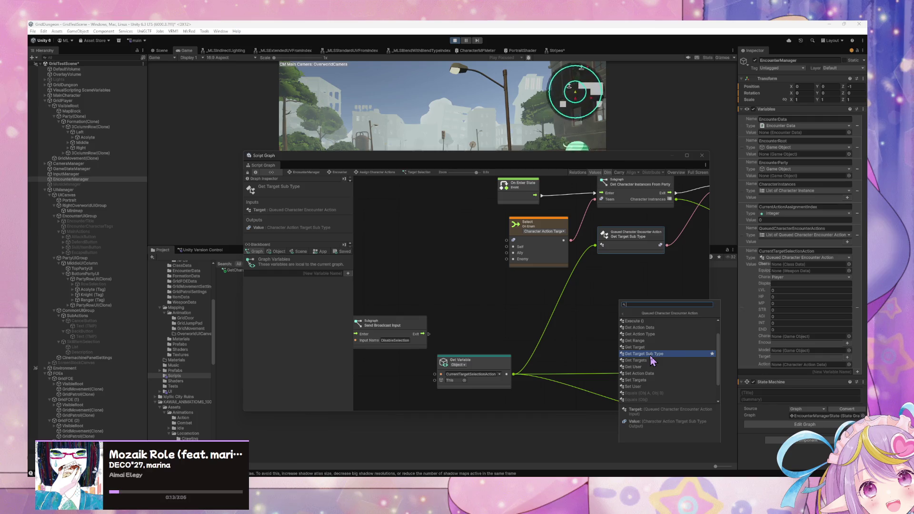
scroll(653, 333, up, 1)
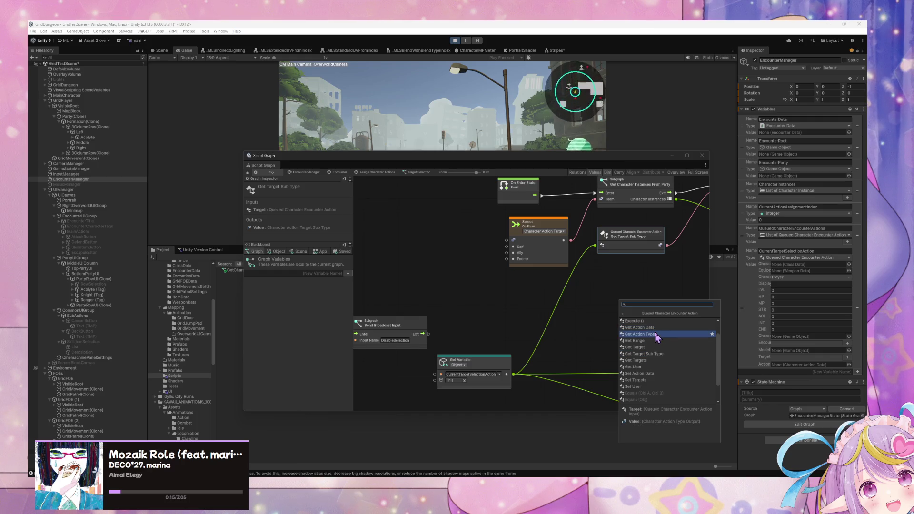
click(653, 328)
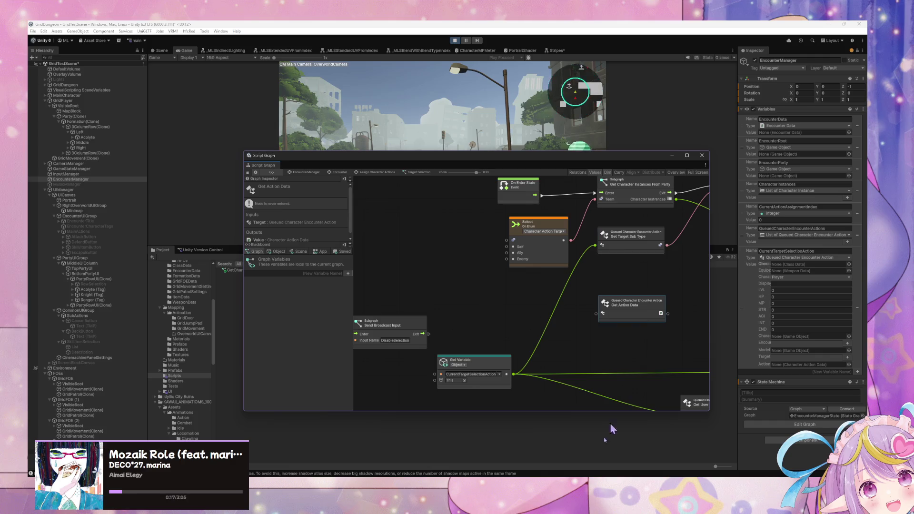
In VS Code, scroll through CharacterActionData.cs and move the window up and left
key(alt+Tab)
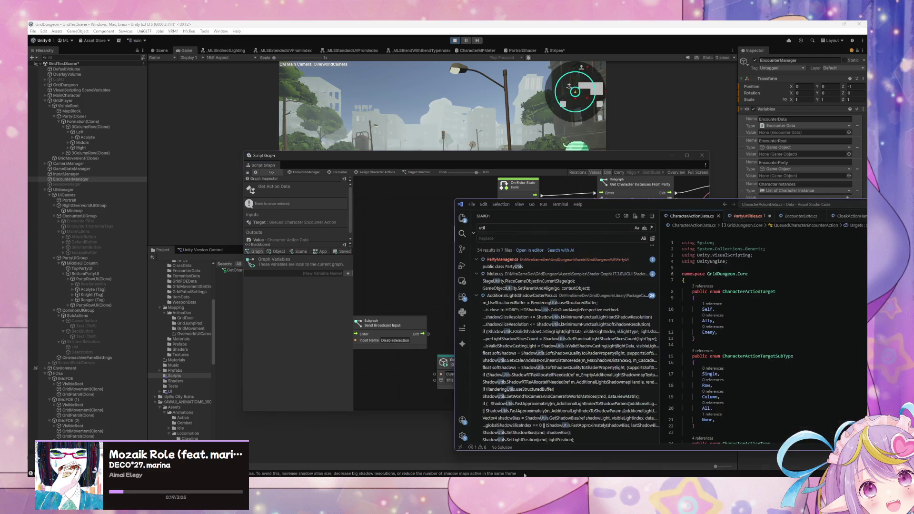
scroll(742, 309, down, 3)
scroll(742, 309, down, 3)
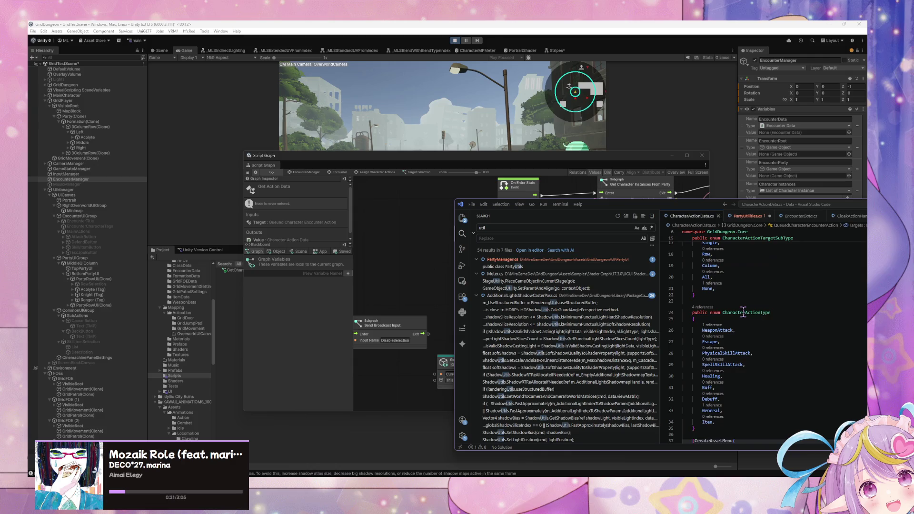
scroll(743, 313, up, 4)
scroll(742, 315, up, 3)
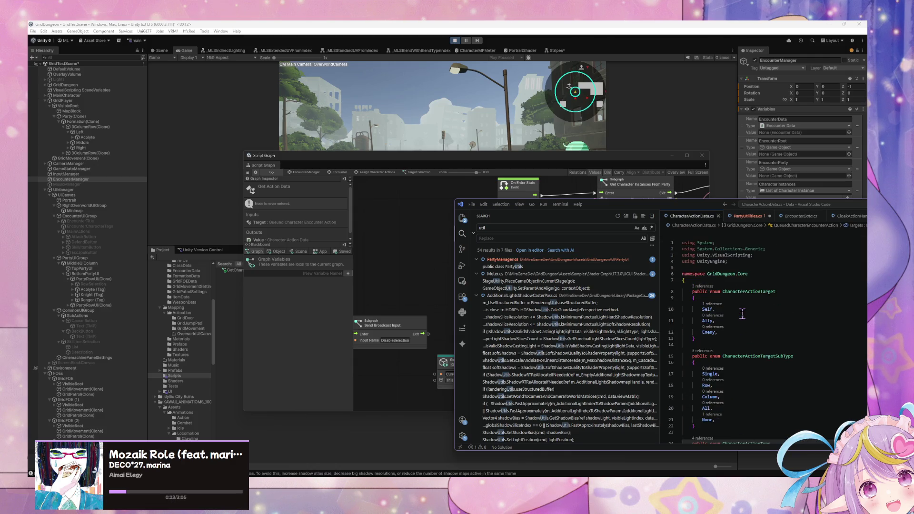
scroll(742, 314, down, 5)
scroll(740, 316, down, 2)
scroll(738, 318, down, 5)
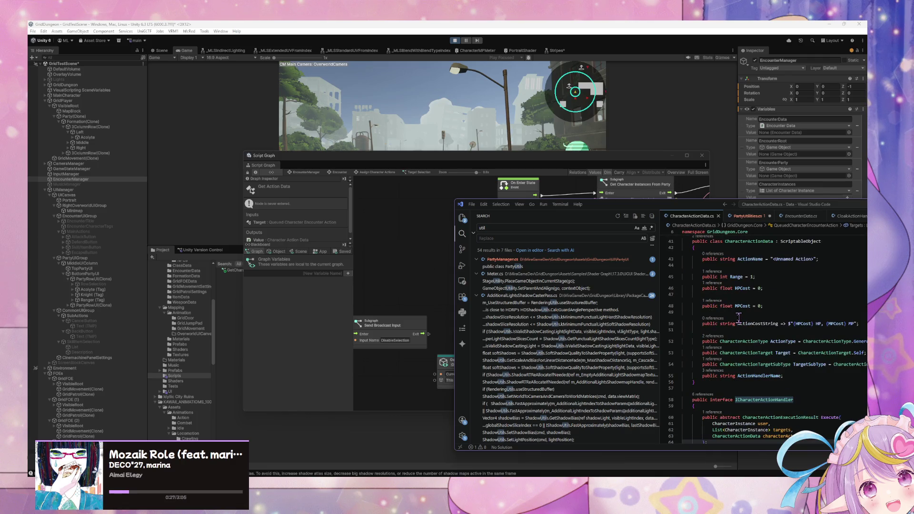
scroll(738, 318, down, 6)
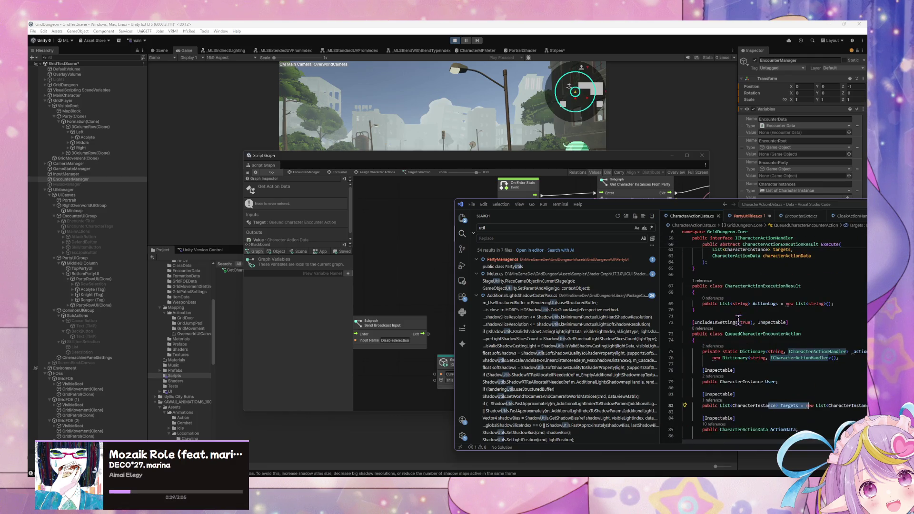
scroll(738, 318, down, 1)
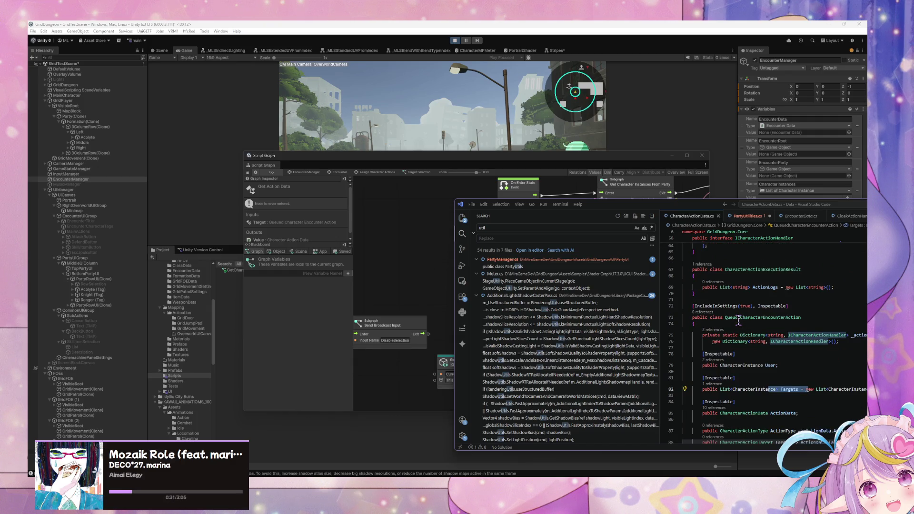
scroll(739, 322, down, 2)
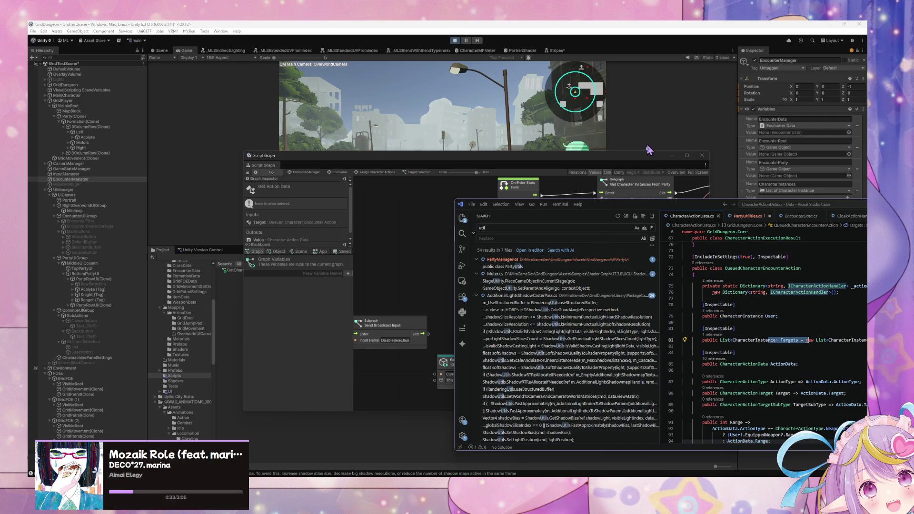
drag(633, 213, 353, 166)
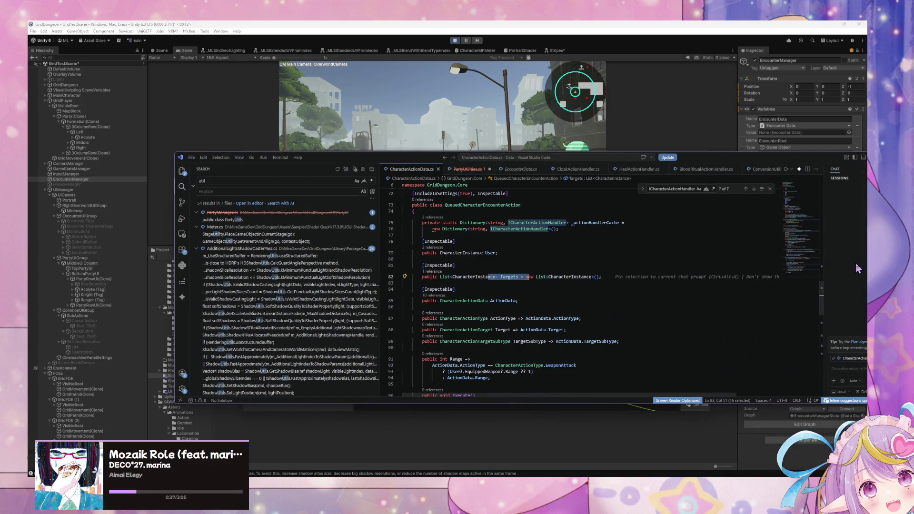
scroll(825, 302, down, 3)
scroll(825, 301, up, 15)
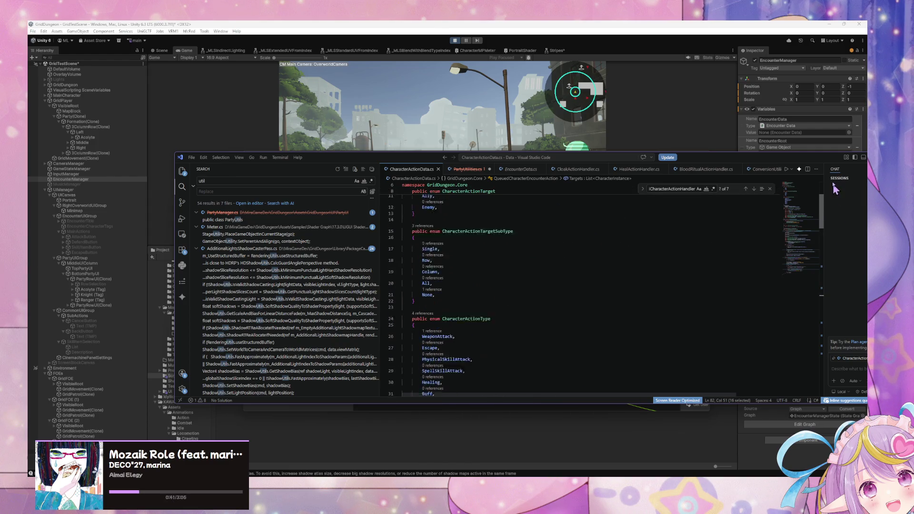
Search CharacterActionTarget as a whole word, step through matches, then return to Unity
double_click(487, 245)
key(ctrl+f)
key(Return)
key(Return)
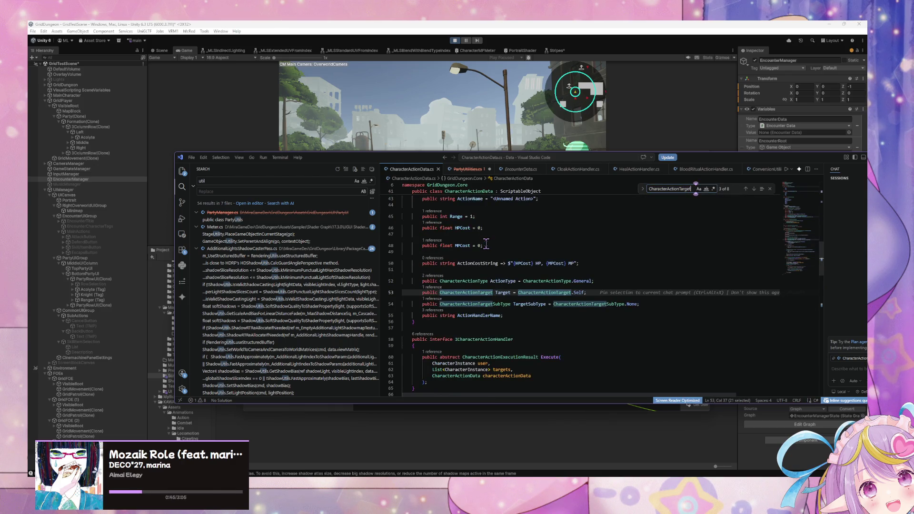
click(706, 189)
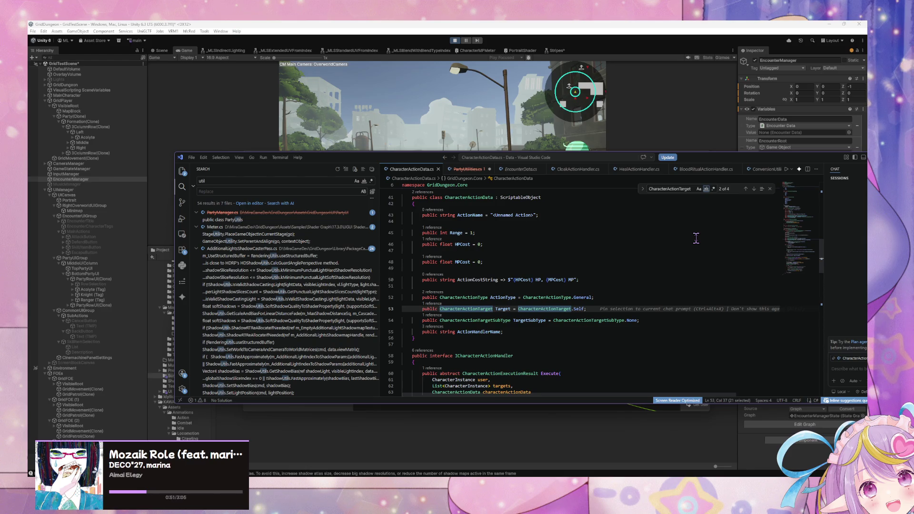
click(672, 197)
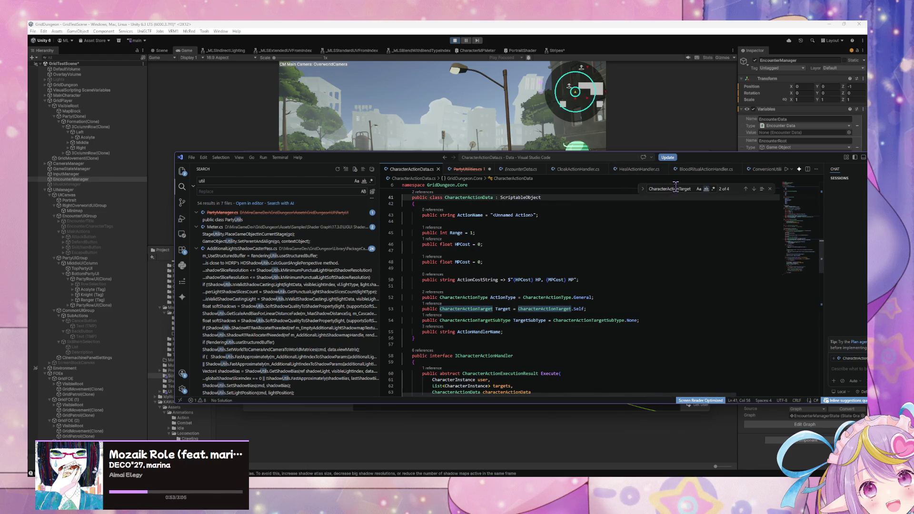
click(676, 189)
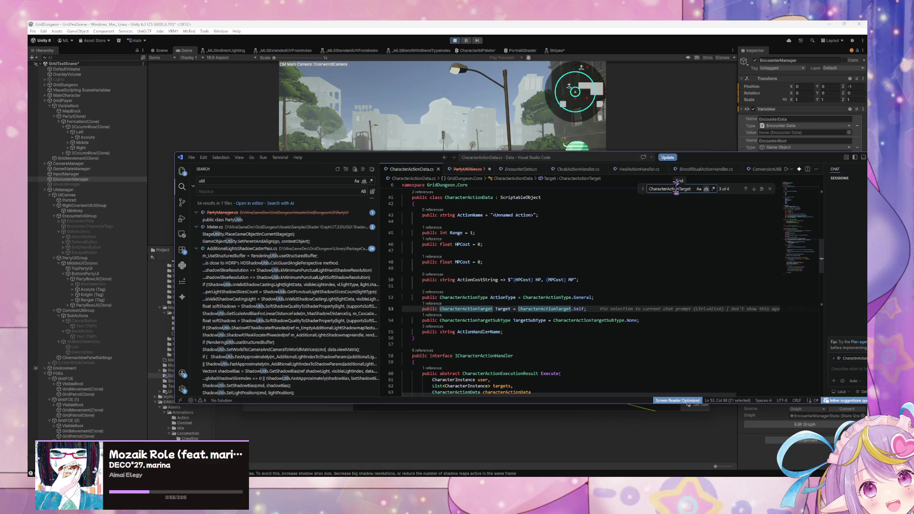
key(shift+Return)
key(Return)
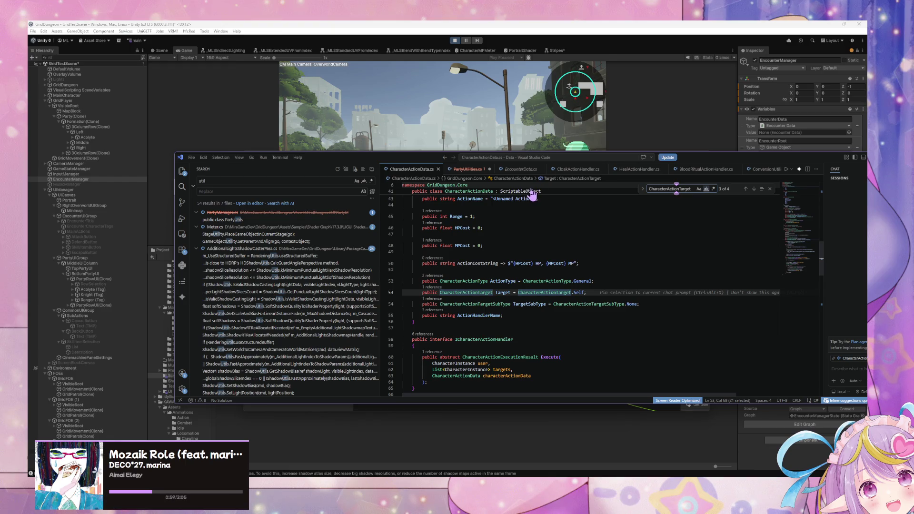
scroll(538, 222, up, 2)
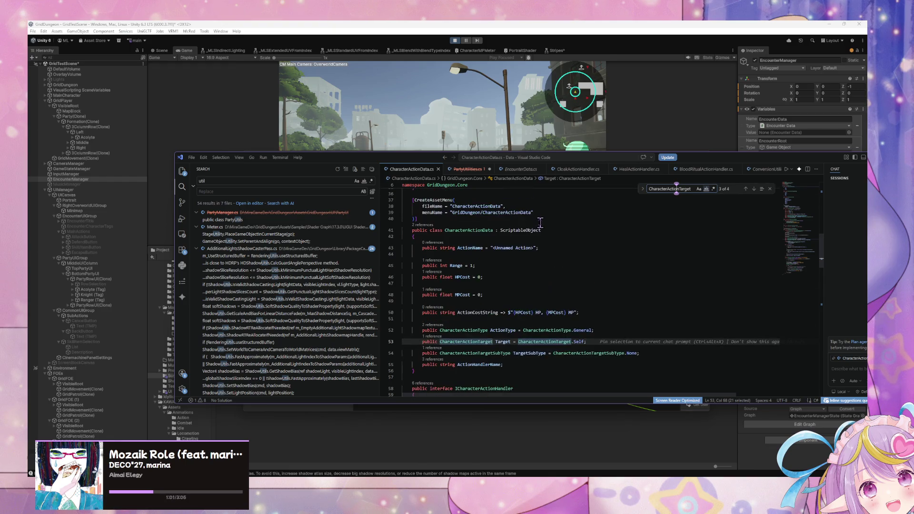
key(alt+Tab)
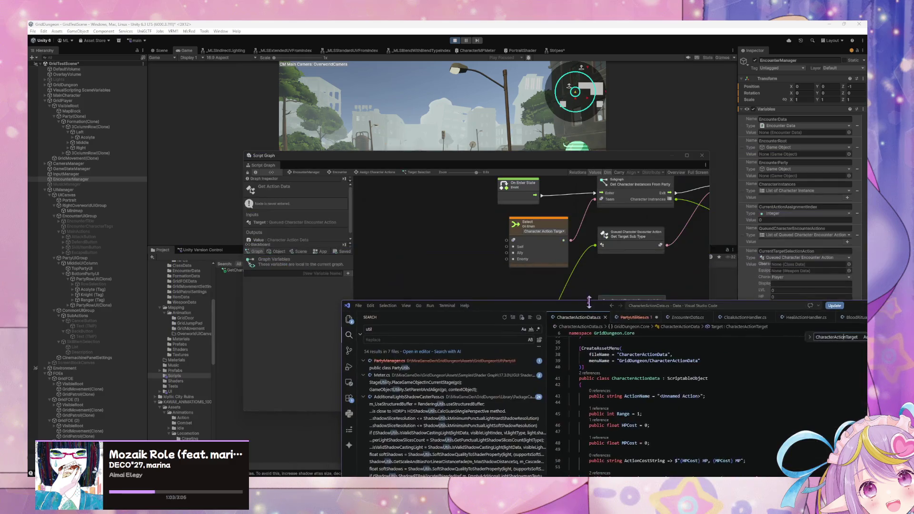
Wire the current target selection action into Get Action Data, then add Character Action Data's Get Target node
scroll(465, 316, left, 2)
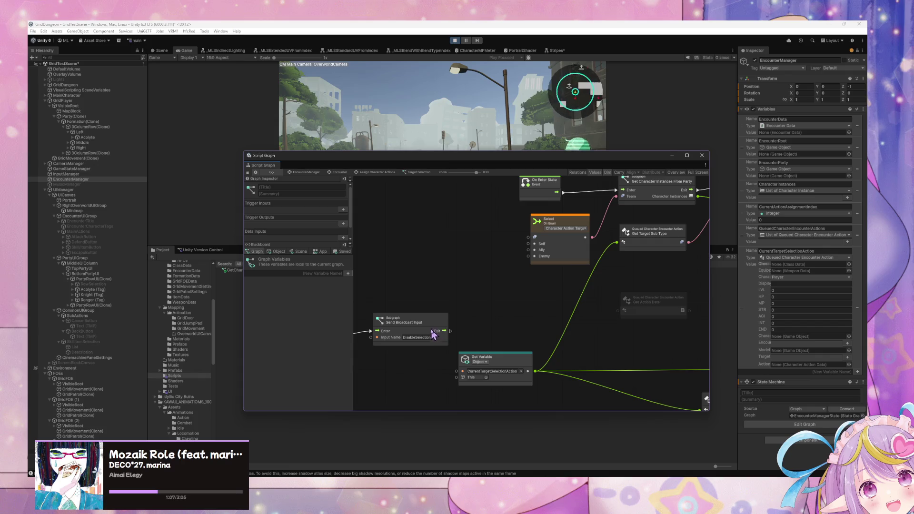
mouse_move(535, 371)
mouse_down()
mouse_move(618, 310)
mouse_move(518, 289)
mouse_move(565, 295)
mouse_up()
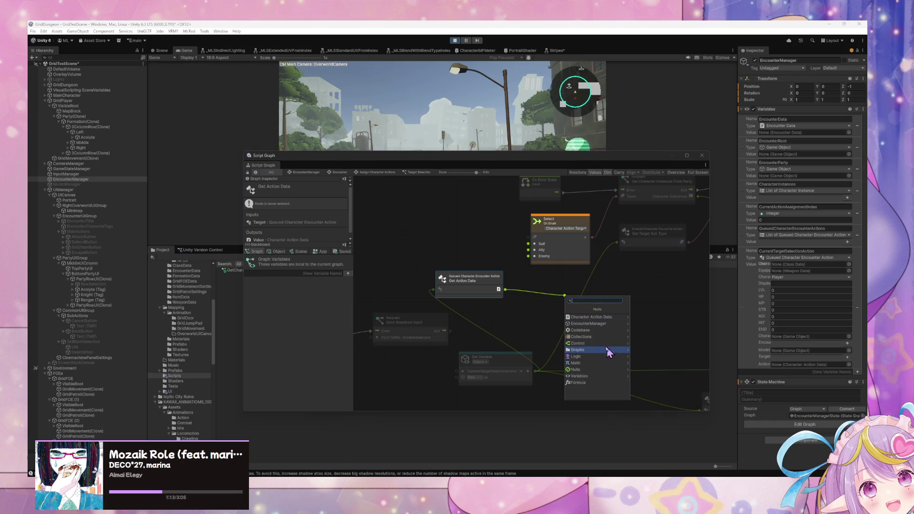
click(598, 330)
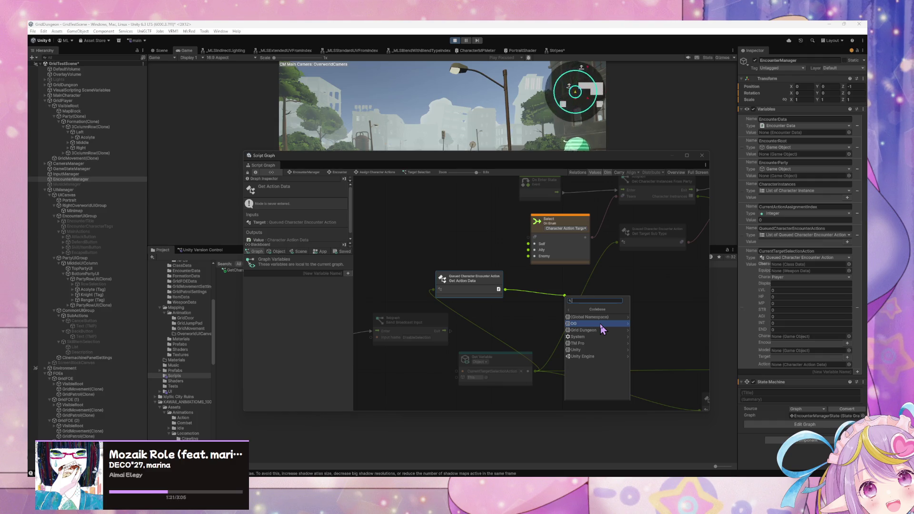
click(597, 329)
click(584, 317)
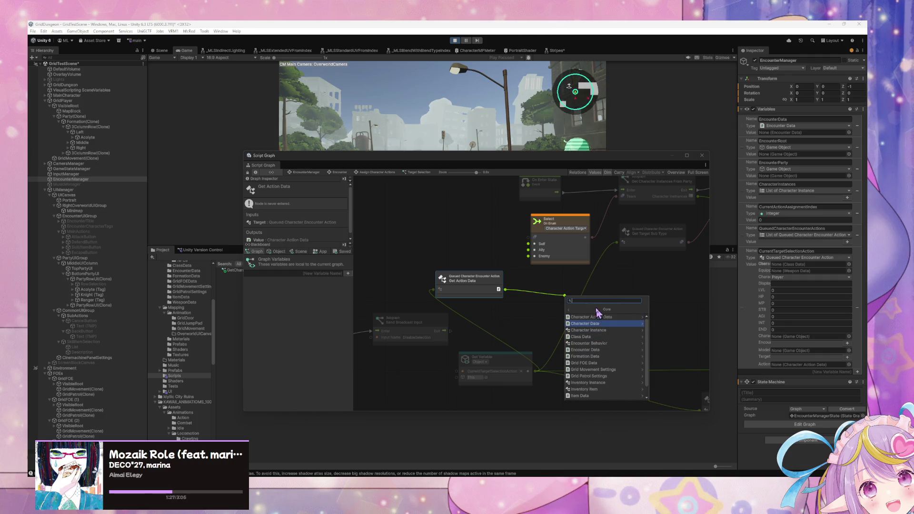
click(598, 319)
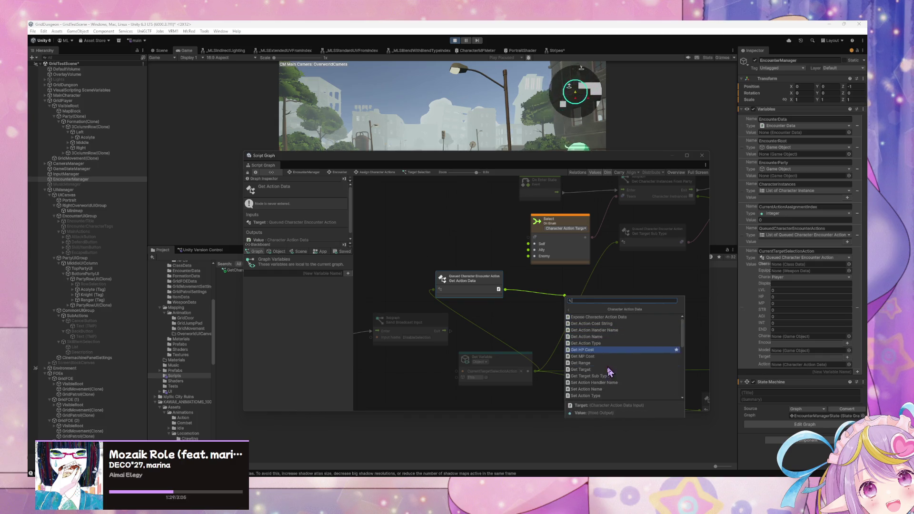
scroll(619, 349, down, 1)
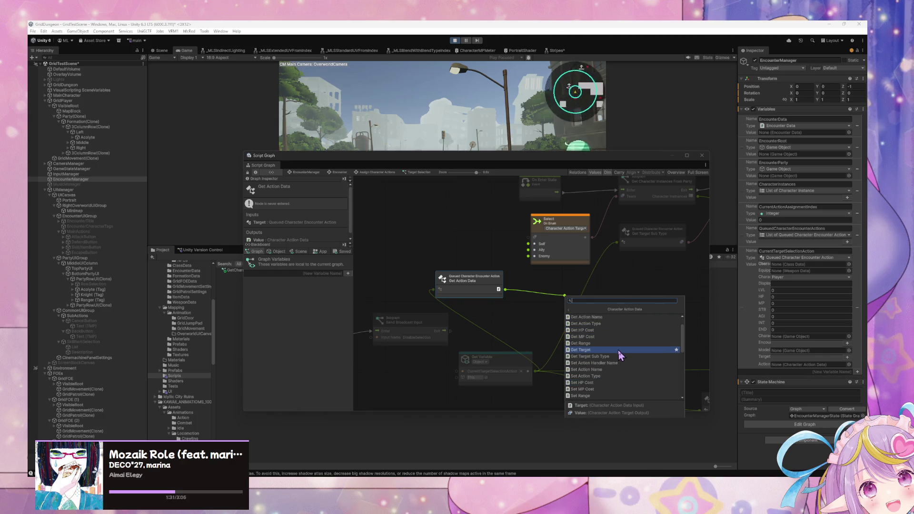
scroll(618, 352, down, 1)
scroll(612, 355, up, 2)
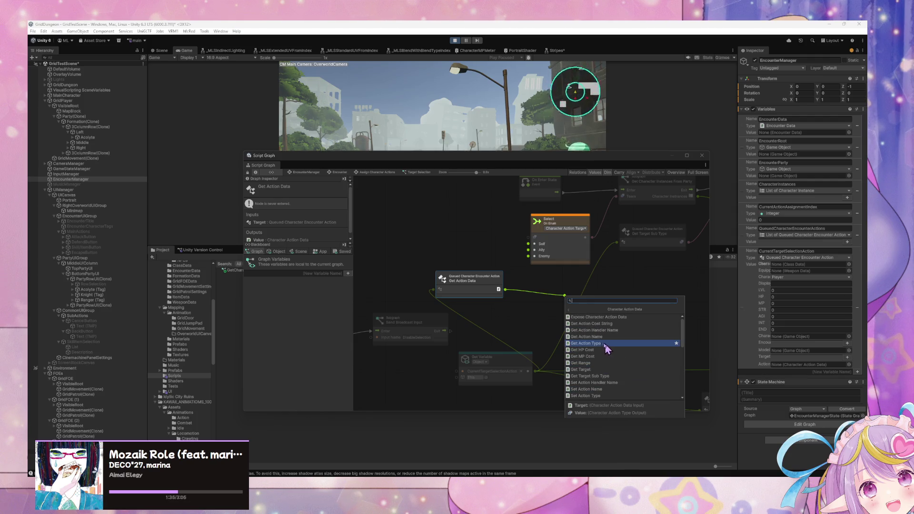
click(607, 370)
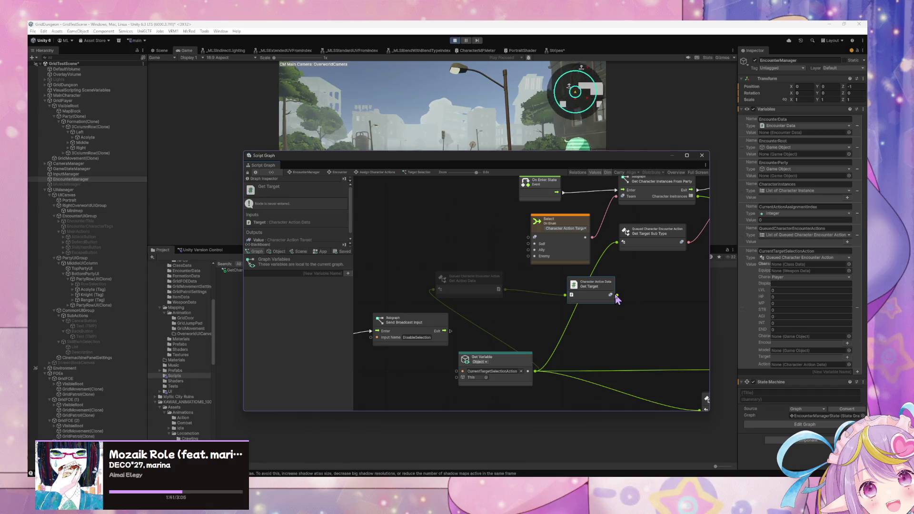
Move Get Target beside the Select node and Get Action Data down and right
scroll(287, 211, down, 1)
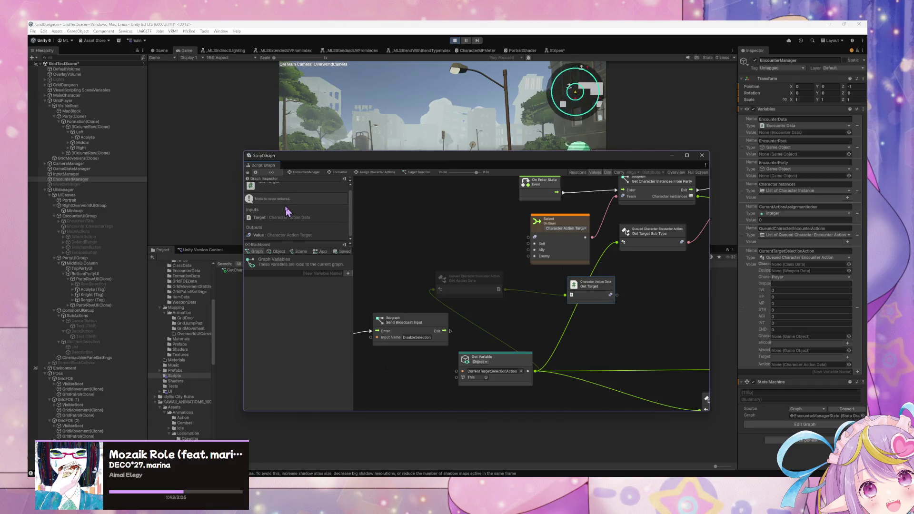
drag(593, 288, 493, 213)
mouse_move(473, 285)
mouse_down()
mouse_move(555, 316)
mouse_move(570, 372)
mouse_up()
mouse_move(560, 238)
mouse_down()
mouse_move(485, 245)
mouse_move(503, 257)
mouse_up()
Add a Switch On Enum node with Enum Type Grid Dungeon > Core > Character Action Target
right_click(521, 248)
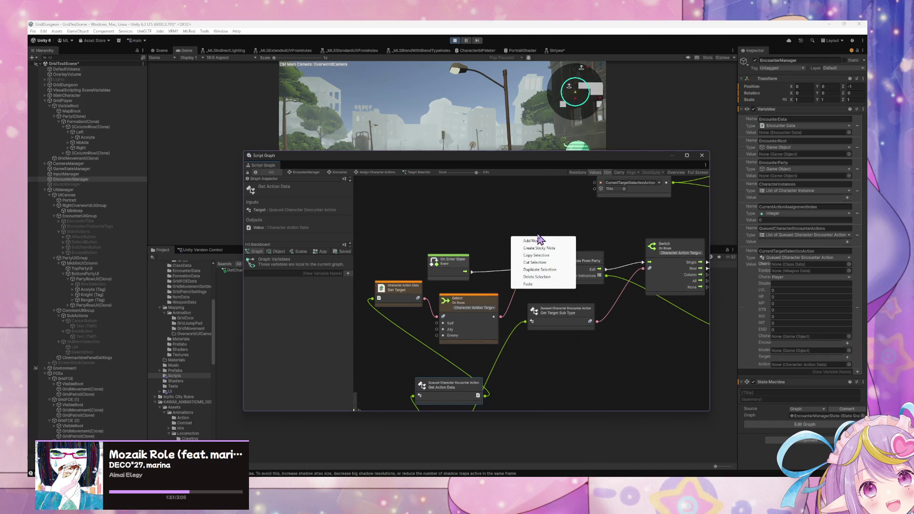
text(switch on enum)
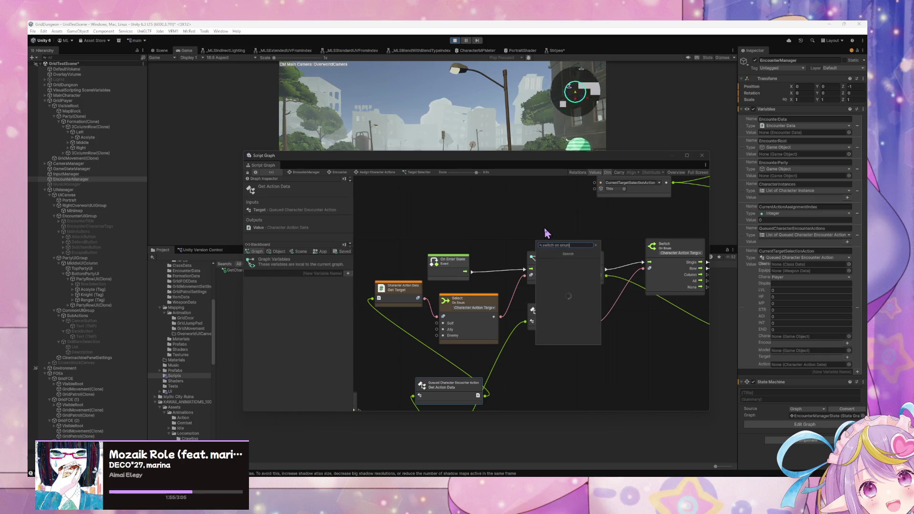
key(Return)
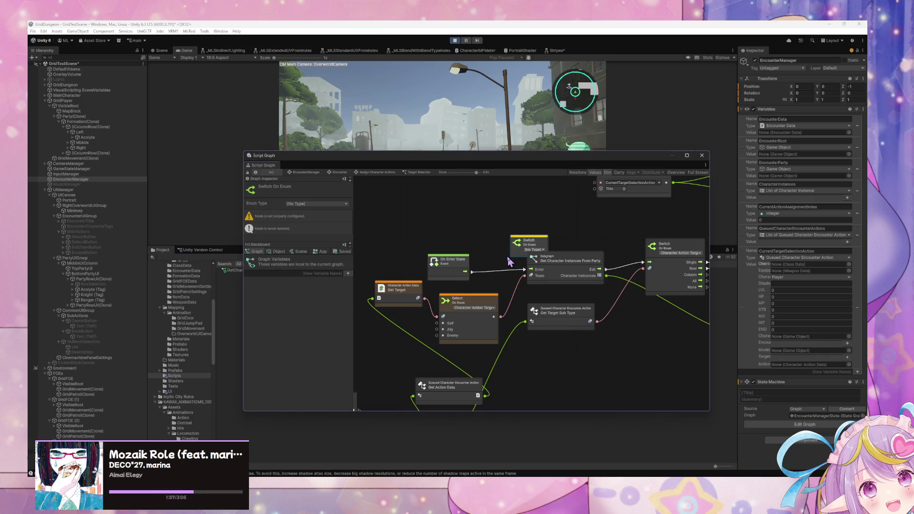
click(533, 250)
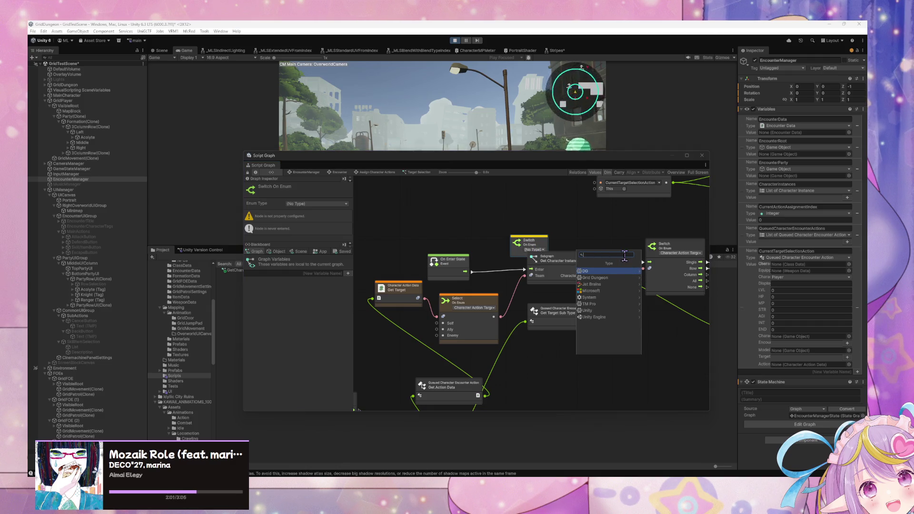
click(626, 279)
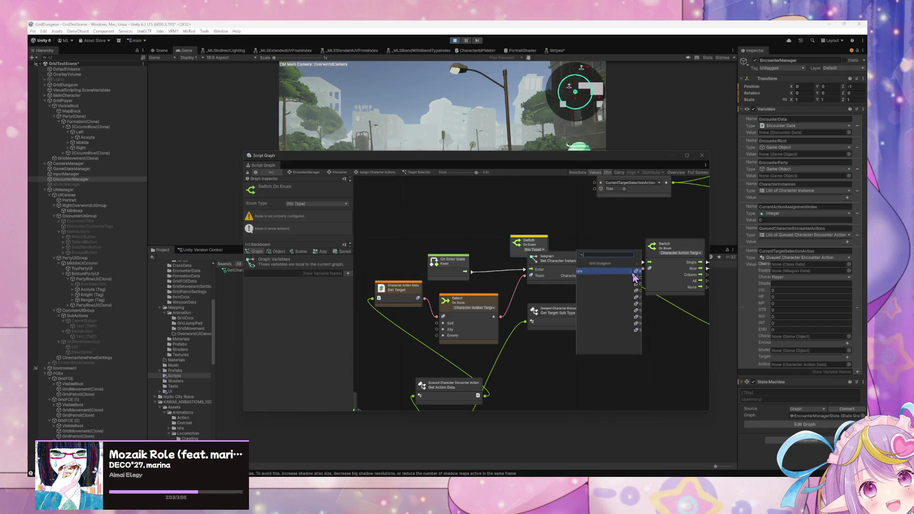
click(630, 280)
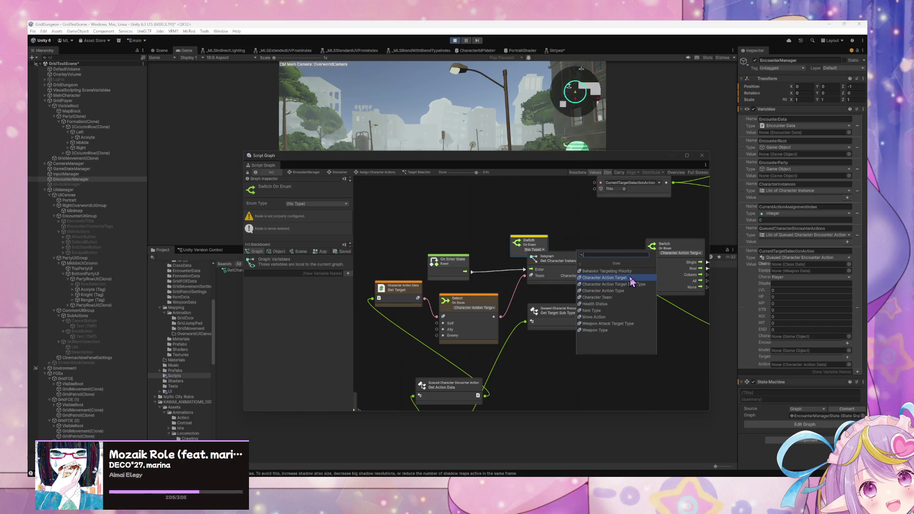
click(631, 278)
Move the Switch node up, then delete the Select On Enum node
mouse_move(552, 249)
mouse_down()
mouse_move(542, 218)
mouse_move(557, 220)
mouse_up()
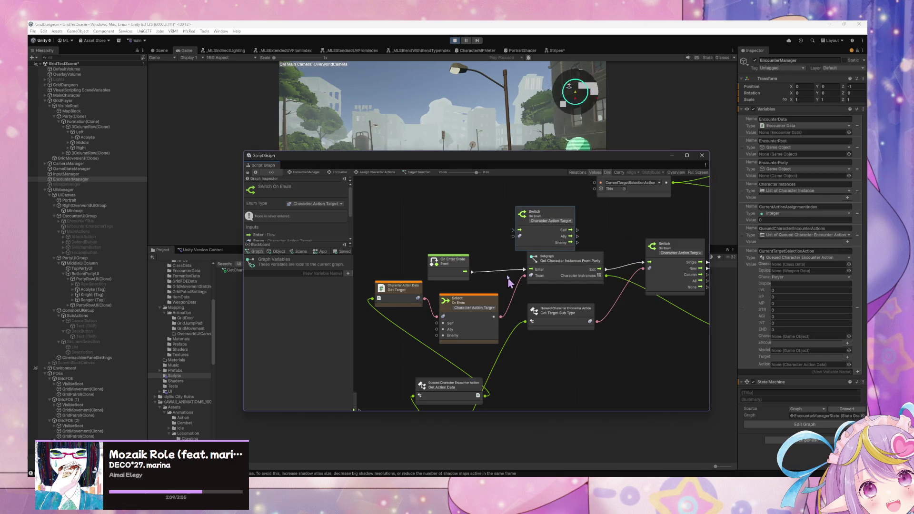
drag(557, 274, 556, 277)
click(485, 302)
key(Delete)
click(399, 288)
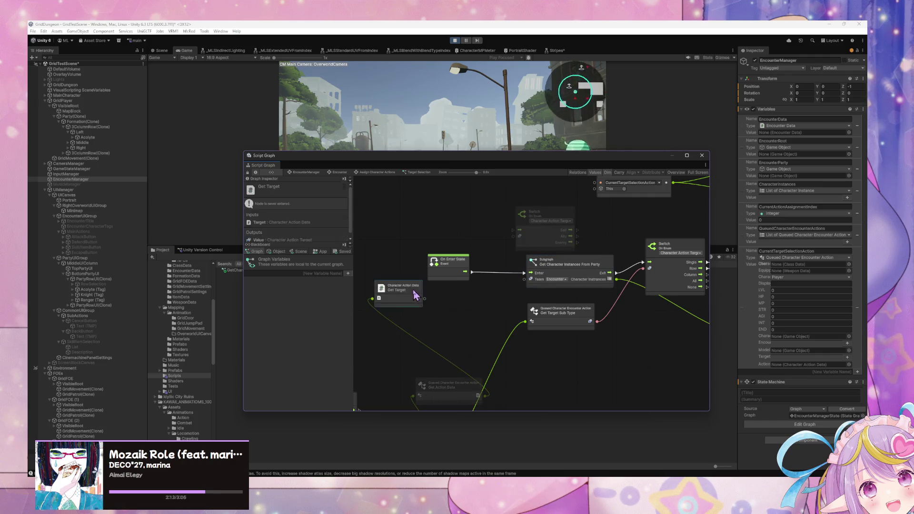
Delete the picked nodes, then undo to restore the Get Target node and reposition it
key(Delete)
click(472, 394)
drag(478, 343, 494, 318)
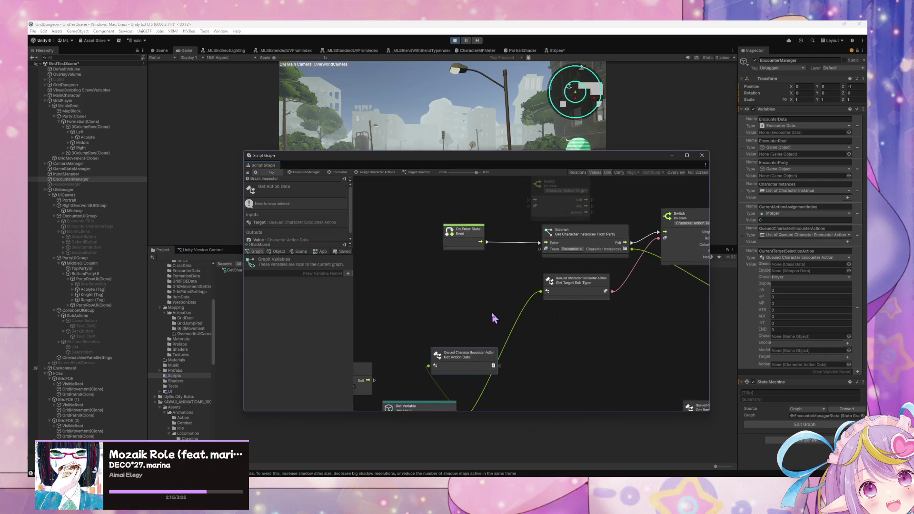
key(ctrl+z)
key(ctrl+z)
mouse_move(403, 288)
mouse_down()
mouse_move(477, 299)
mouse_move(519, 236)
mouse_up()
Connect Get Target and On Enter State into the Switch, rearranging the surrounding nodes
mouse_move(462, 388)
mouse_down()
mouse_move(435, 336)
mouse_move(406, 315)
mouse_up()
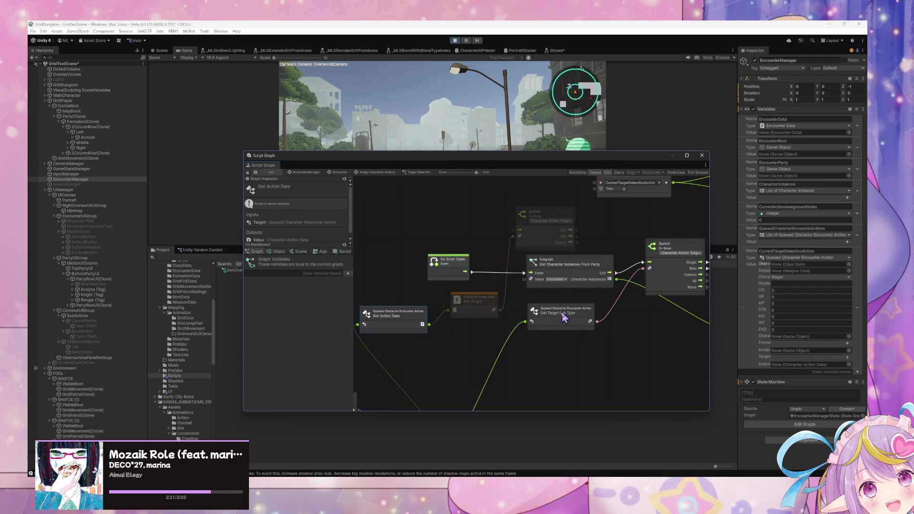
drag(562, 311, 561, 350)
drag(602, 265, 602, 277)
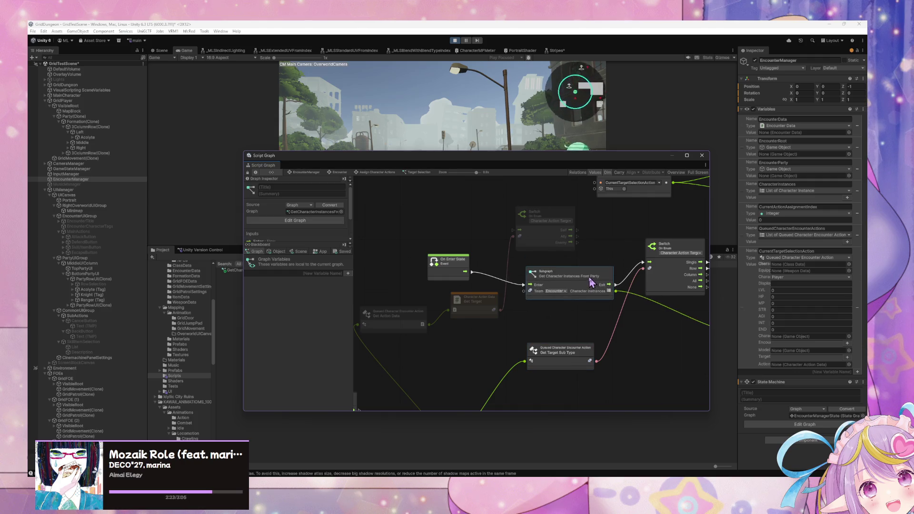
drag(548, 220, 533, 215)
mouse_move(472, 276)
mouse_down()
mouse_move(489, 217)
mouse_move(489, 229)
mouse_up()
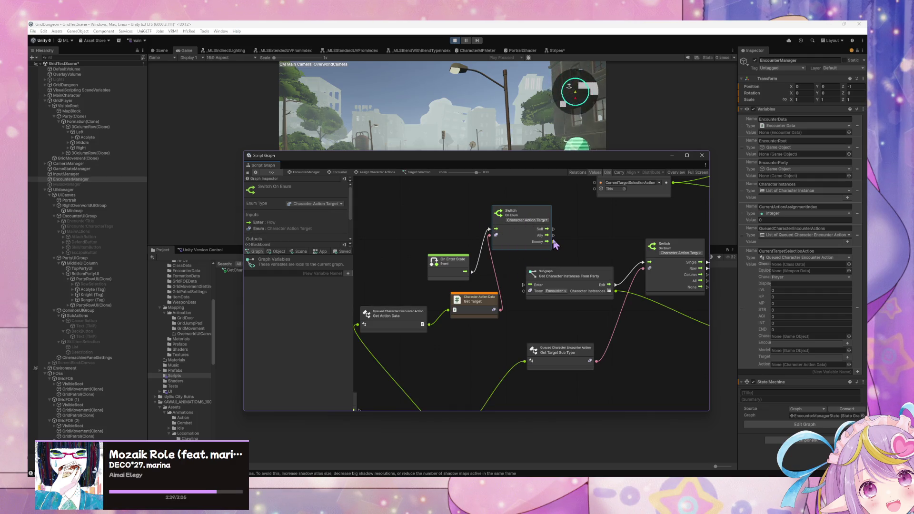
drag(454, 263, 435, 218)
drag(472, 299, 450, 267)
drag(406, 304, 368, 249)
Wire the Switch's Enemy output to the party subgraph's Enter and reposition the subgraph
drag(554, 242, 523, 284)
drag(589, 290, 595, 315)
drag(535, 216, 525, 217)
scroll(568, 272, right, 5)
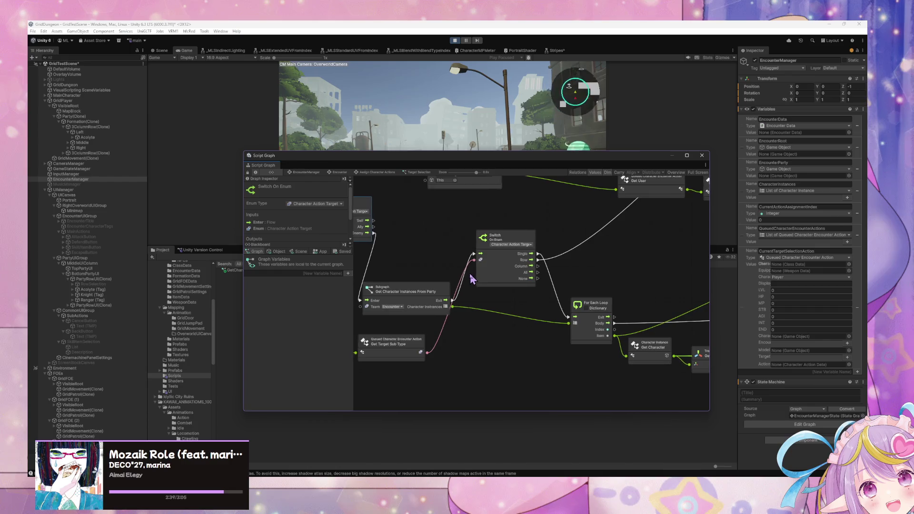
scroll(608, 324, left, 2)
drag(515, 298, 515, 264)
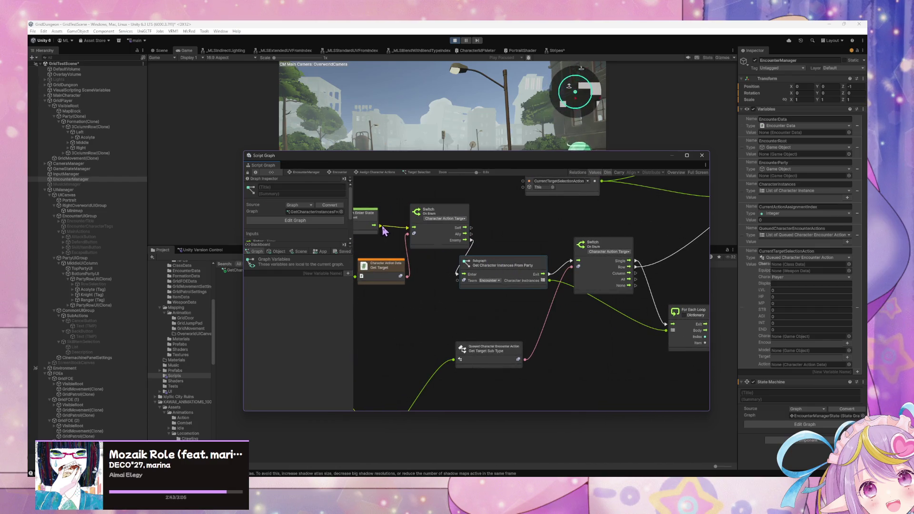
Detach On Enter State from the Switch and delete the Switch node
drag(381, 227, 442, 281)
scroll(576, 318, left, 5)
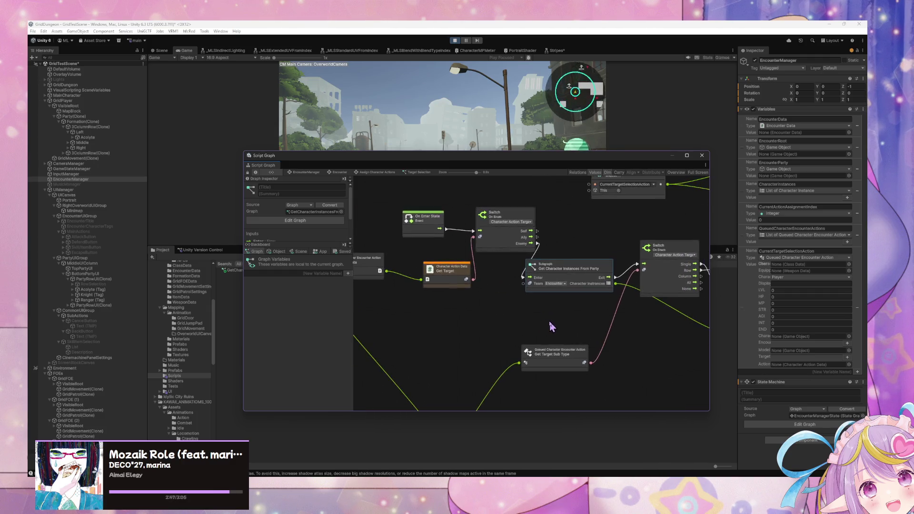
scroll(549, 321, right, 2)
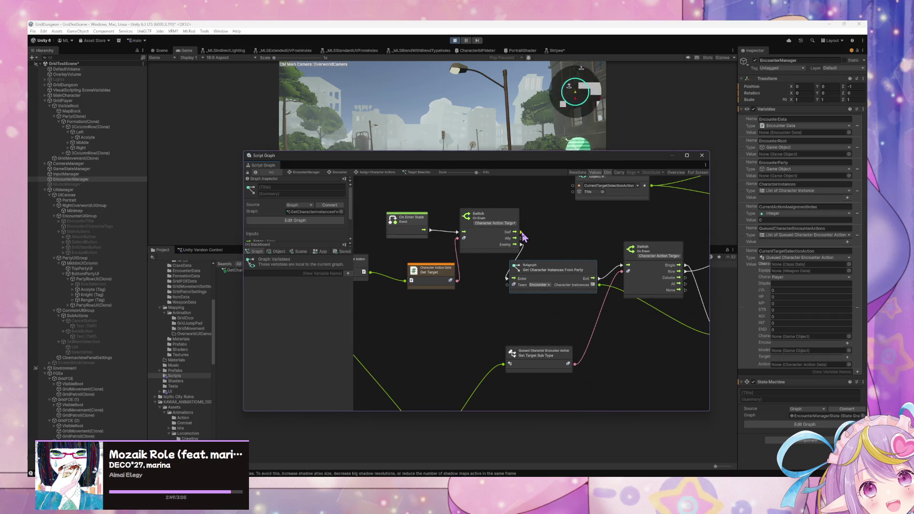
click(498, 231)
key(Delete)
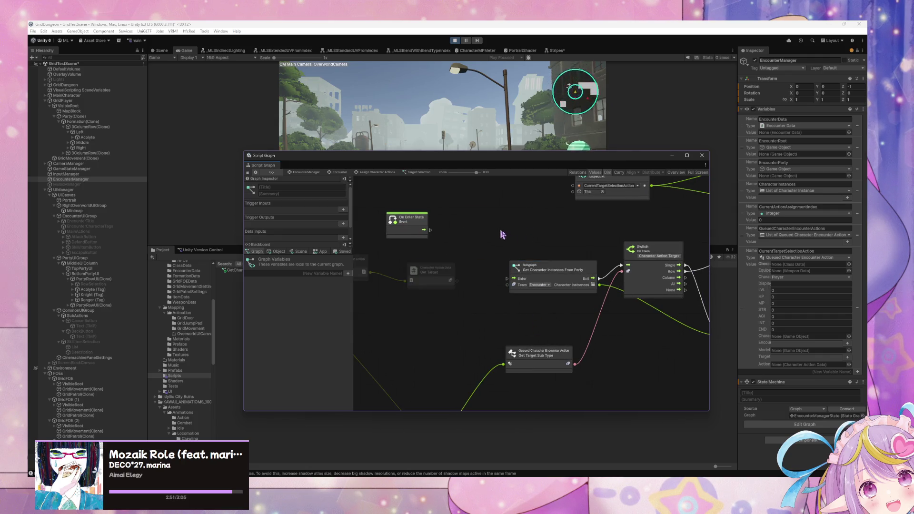
Delete the party subgraph node and move Get Target, Get Action Data and On Enter State down-right
key(Delete)
scroll(481, 295, left, 7)
drag(538, 265, 564, 281)
mouse_move(428, 249)
mouse_down()
mouse_move(486, 275)
mouse_move(502, 306)
mouse_up()
drag(554, 273, 590, 301)
drag(513, 210, 609, 245)
Drag the GetCharacterInstancesFromParty asset onto the canvas beside On Enter State
scroll(534, 241, right, 9)
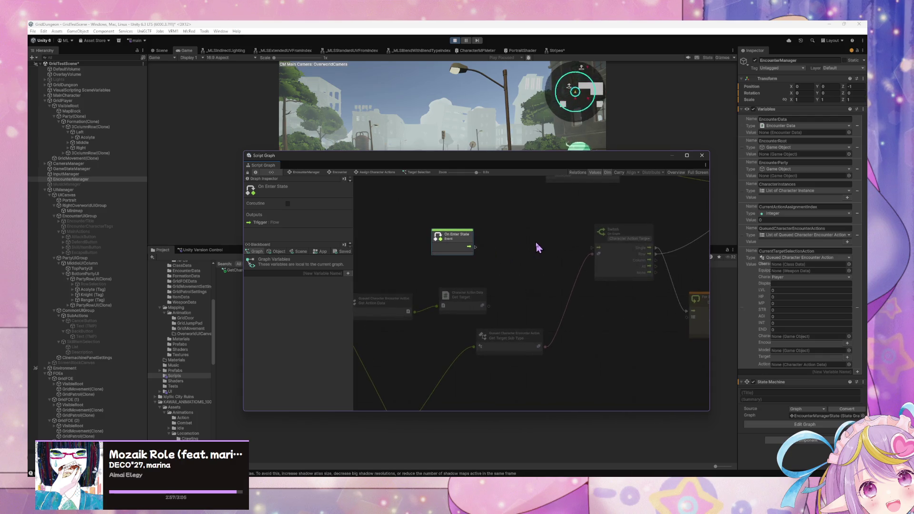
scroll(536, 242, right, 5)
scroll(490, 219, down, 2)
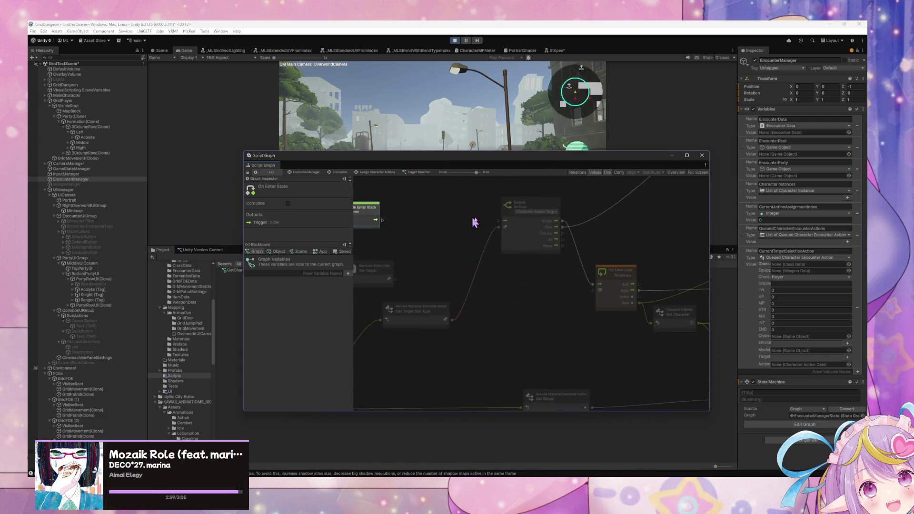
scroll(486, 243, left, 6)
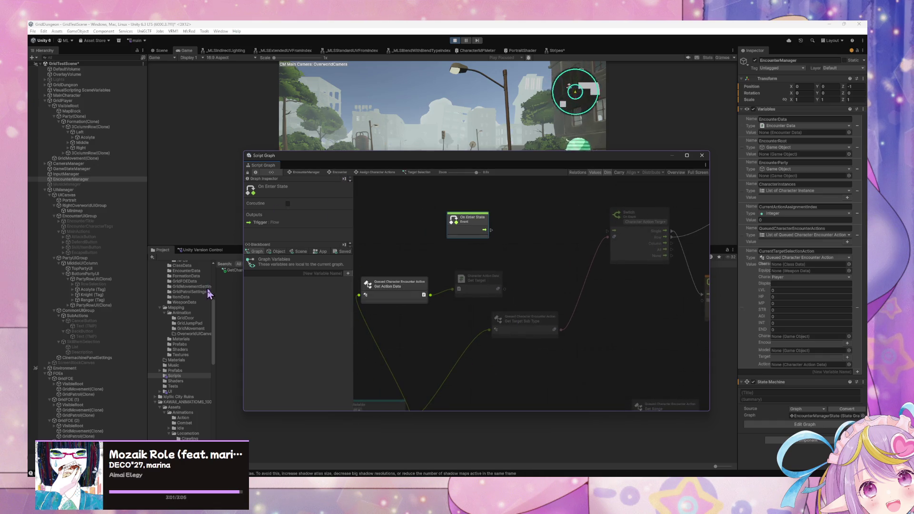
mouse_move(232, 270)
mouse_down()
mouse_move(476, 266)
mouse_move(519, 255)
mouse_move(509, 236)
mouse_move(401, 230)
mouse_up()
right_click(457, 236)
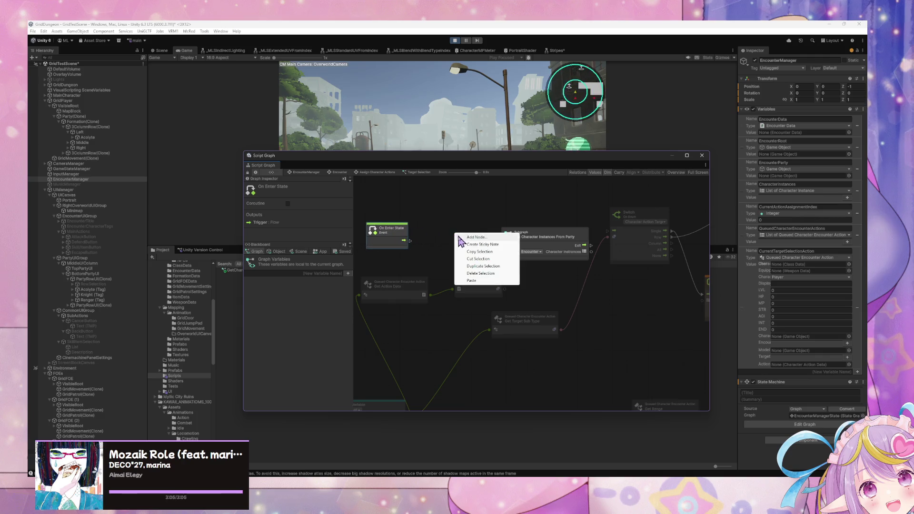
Search 'enum' and add a Switch On Enum node set to Character Action Target
click(460, 237)
text(enum)
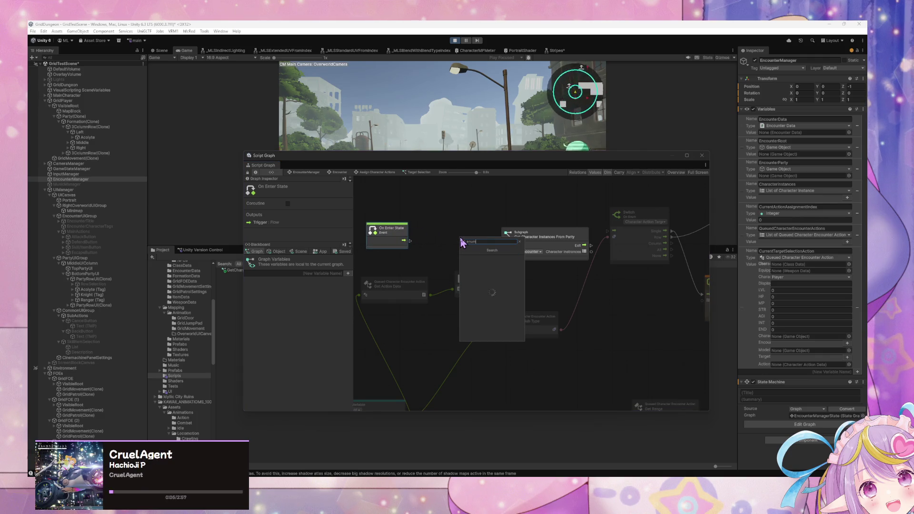
key(Down)
key(Up)
key(Down)
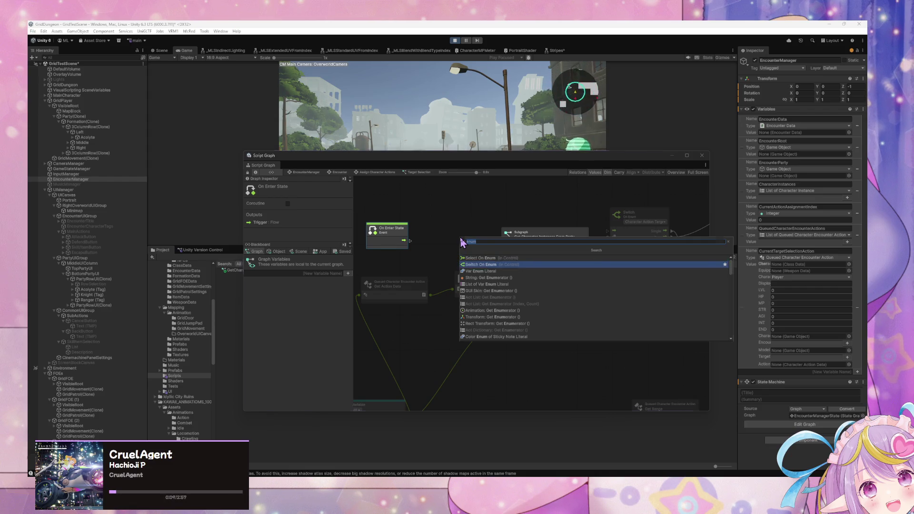
key(Return)
click(476, 246)
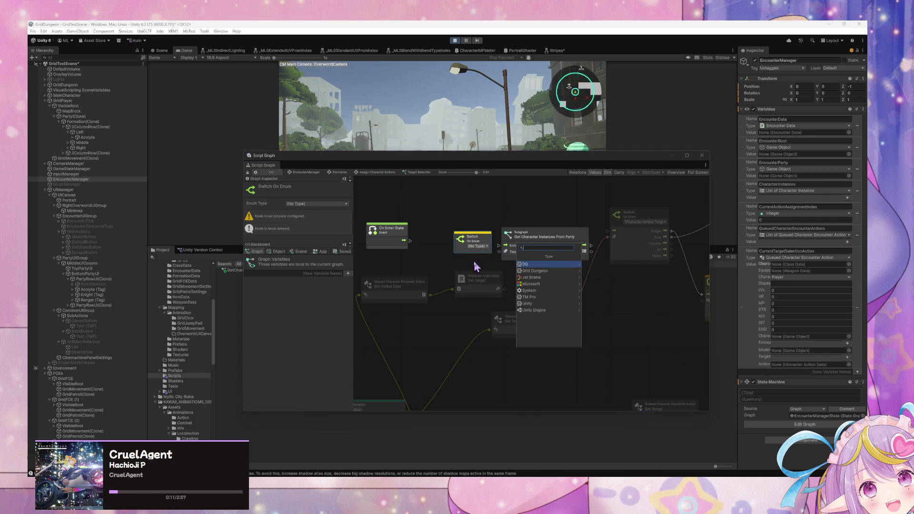
click(544, 264)
click(566, 266)
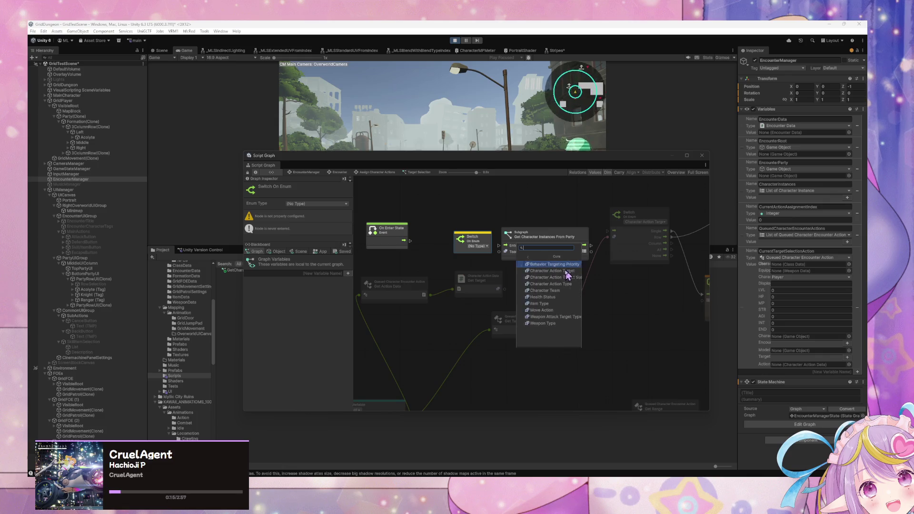
click(549, 270)
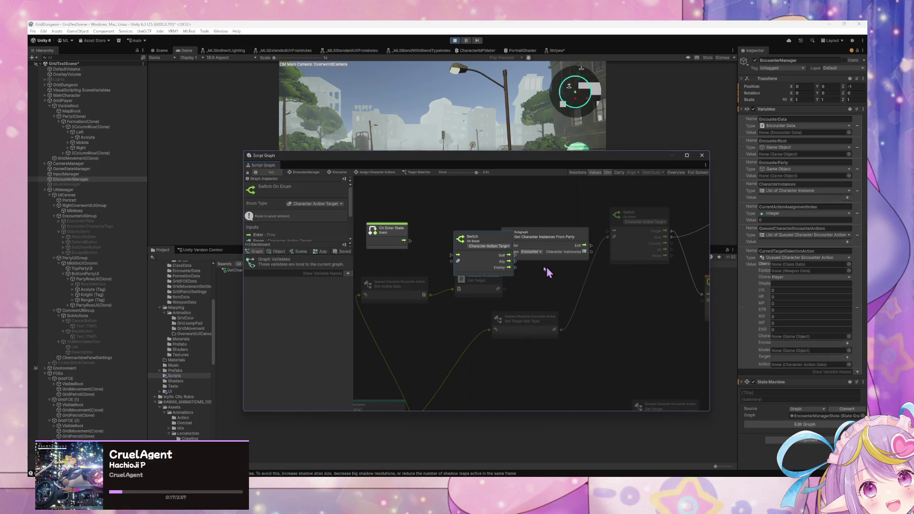
Place the Switch beside On Enter State and realign Get Target, Get Action Data, subgraph and sub-type nodes
mouse_move(488, 242)
mouse_down()
mouse_move(451, 227)
mouse_move(452, 246)
mouse_move(499, 245)
mouse_move(490, 254)
mouse_move(499, 246)
mouse_up()
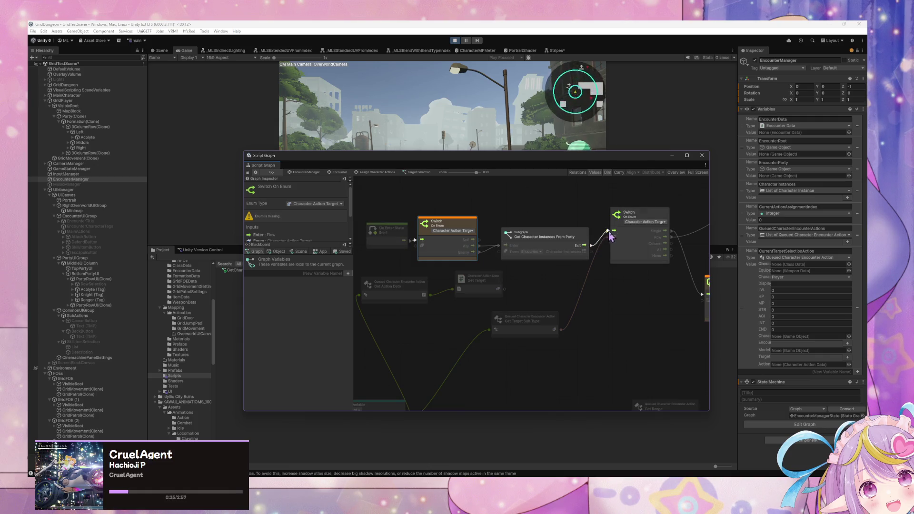
mouse_move(616, 308)
mouse_down()
mouse_move(599, 289)
mouse_move(493, 284)
mouse_move(366, 286)
mouse_move(327, 299)
mouse_up()
scroll(493, 253, down, 1)
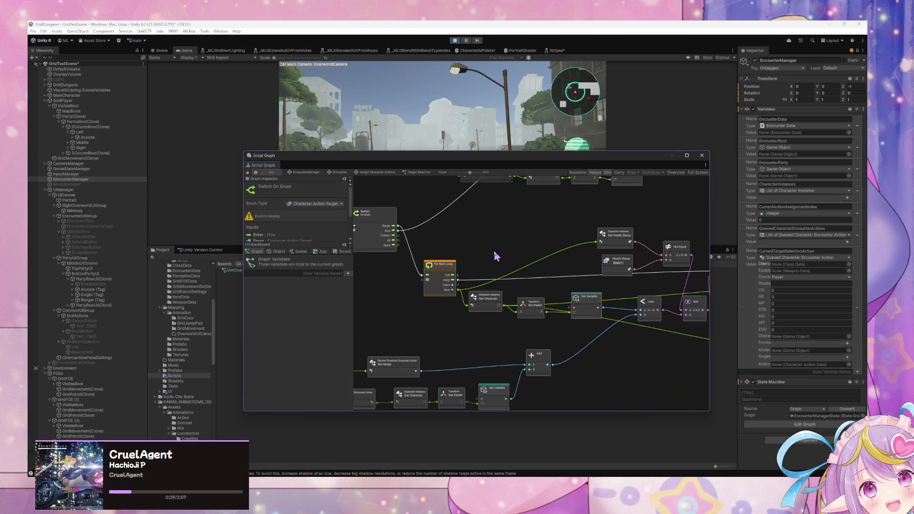
scroll(498, 248, down, 3)
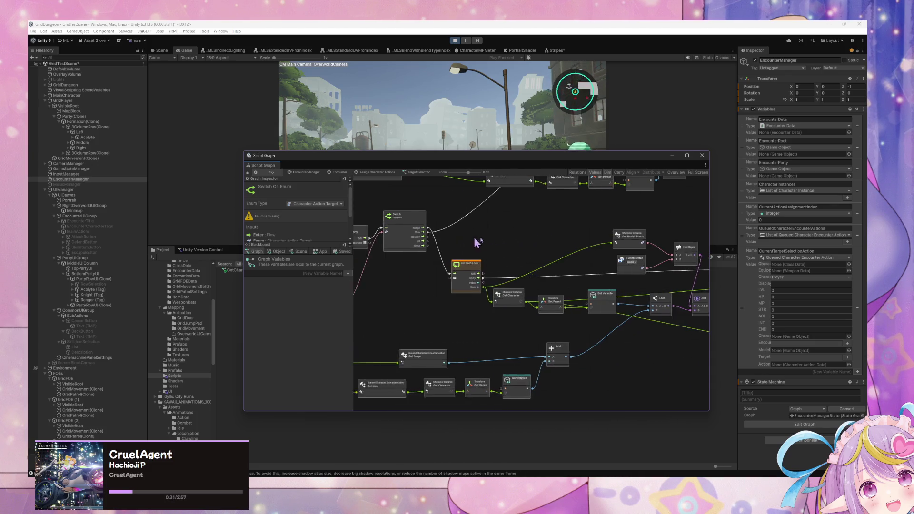
scroll(485, 252, up, 4)
drag(378, 267, 439, 266)
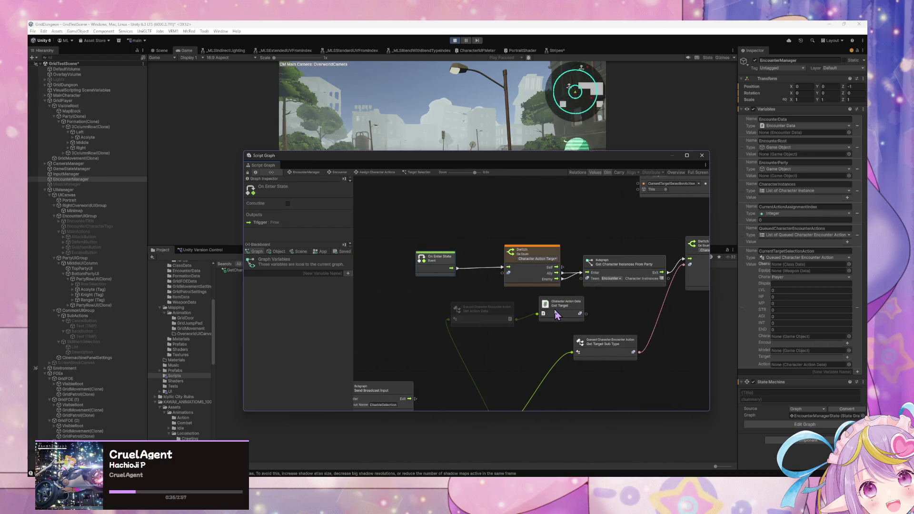
drag(555, 312, 554, 316)
mouse_move(621, 272)
mouse_down()
mouse_move(635, 300)
mouse_move(590, 268)
mouse_move(614, 275)
mouse_up()
drag(505, 310, 472, 310)
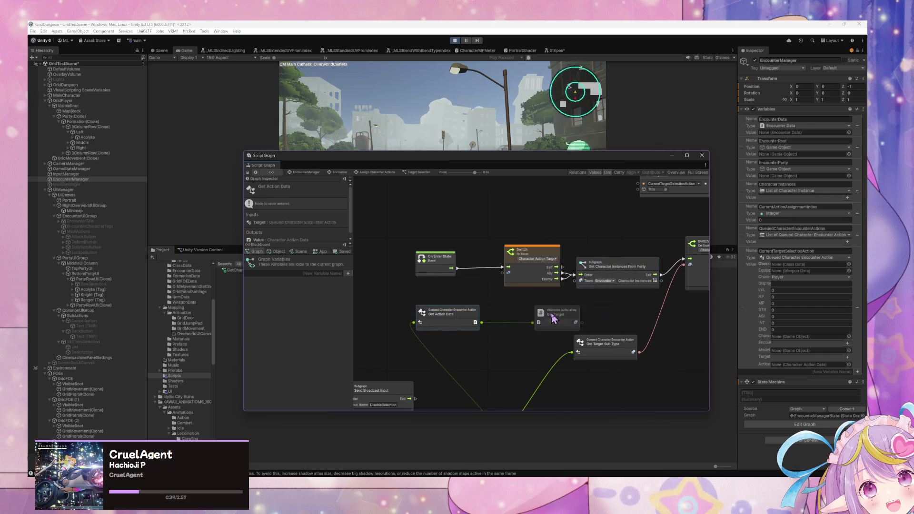
drag(557, 312, 535, 310)
drag(617, 341, 628, 360)
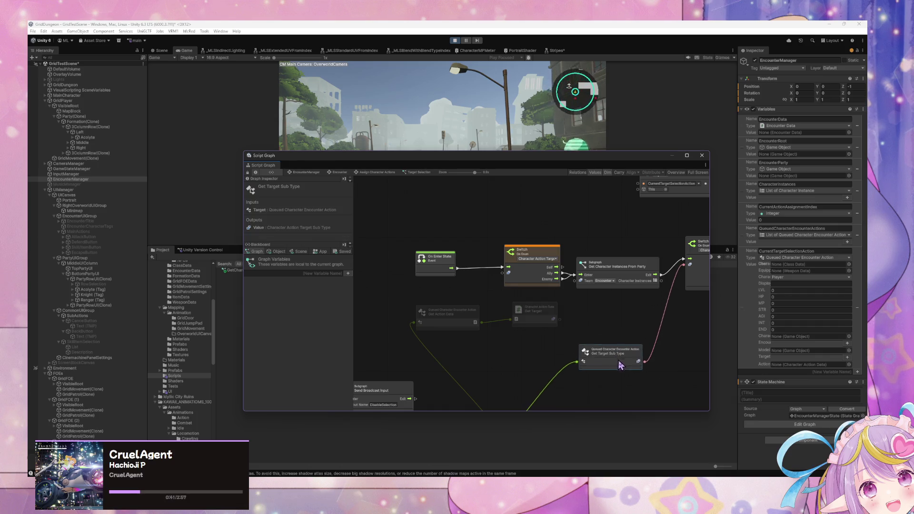
right_click(624, 326)
Add a Select On Enum node with Enum Type Grid Dungeon > Core > Character Action Target
click(634, 332)
text(enu)
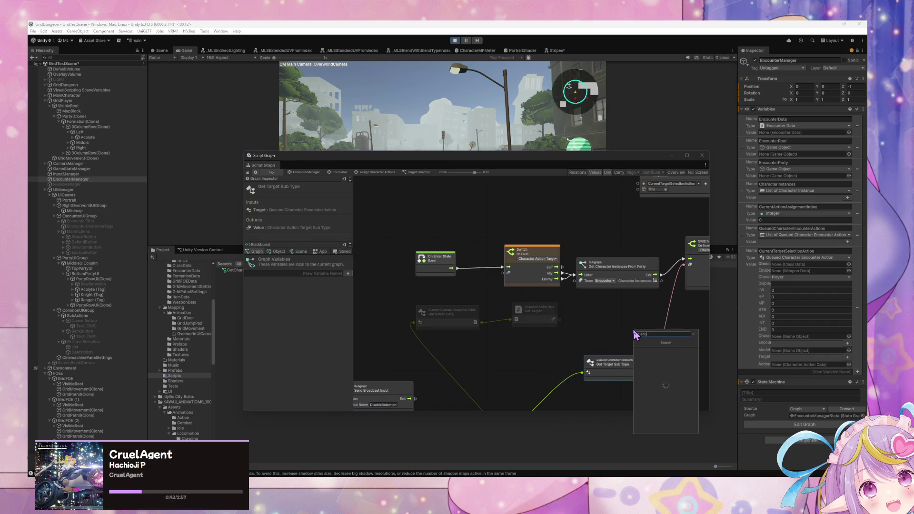
text(m sele)
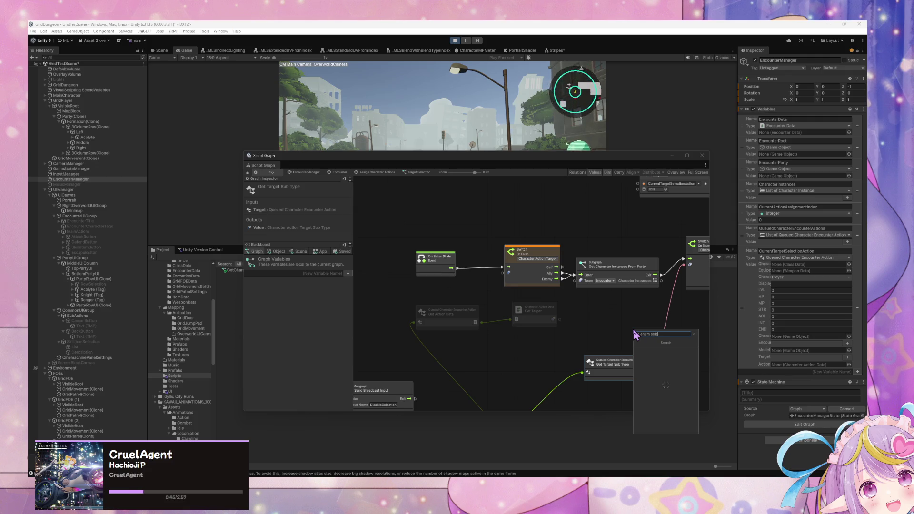
key(BackSpace)
key(BackSpace)
key(BackSpace)
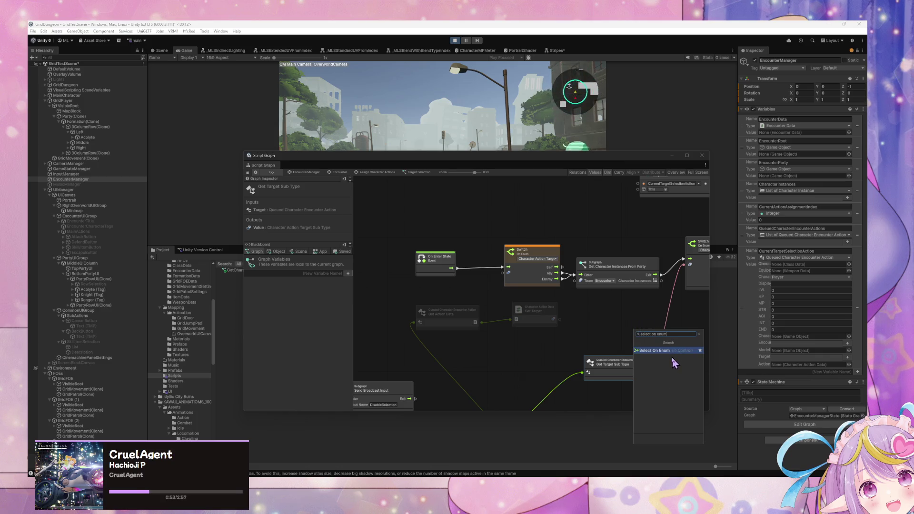
click(668, 354)
click(646, 338)
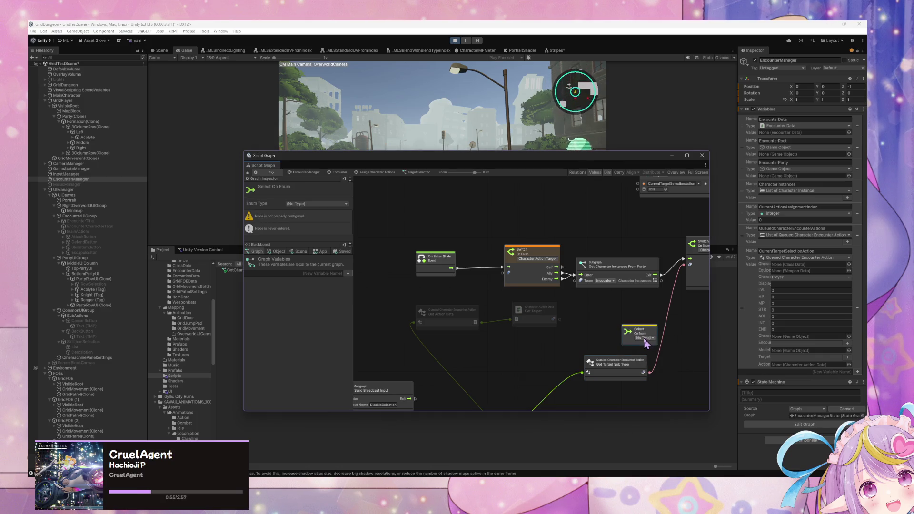
click(775, 368)
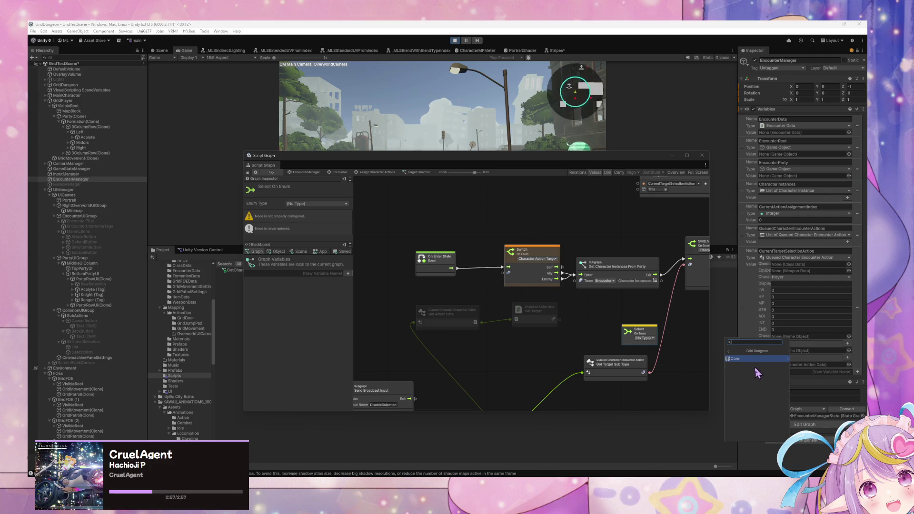
click(762, 359)
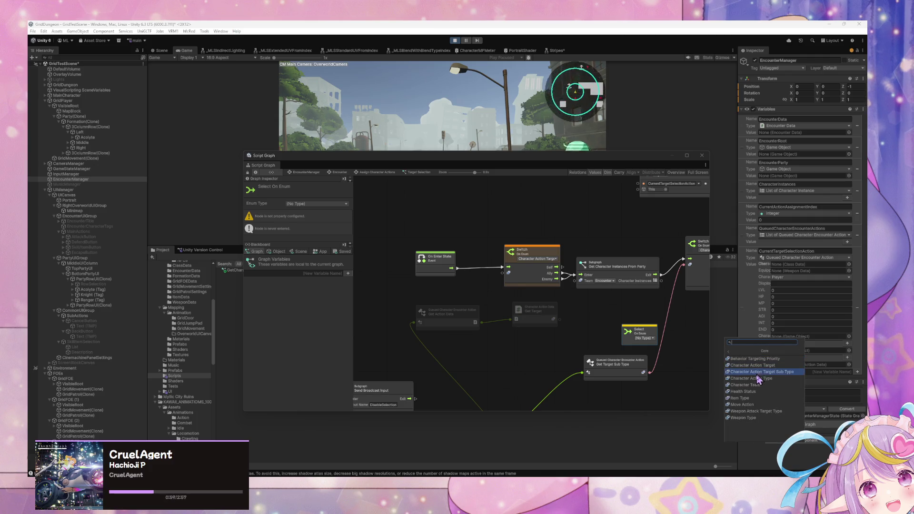
click(757, 365)
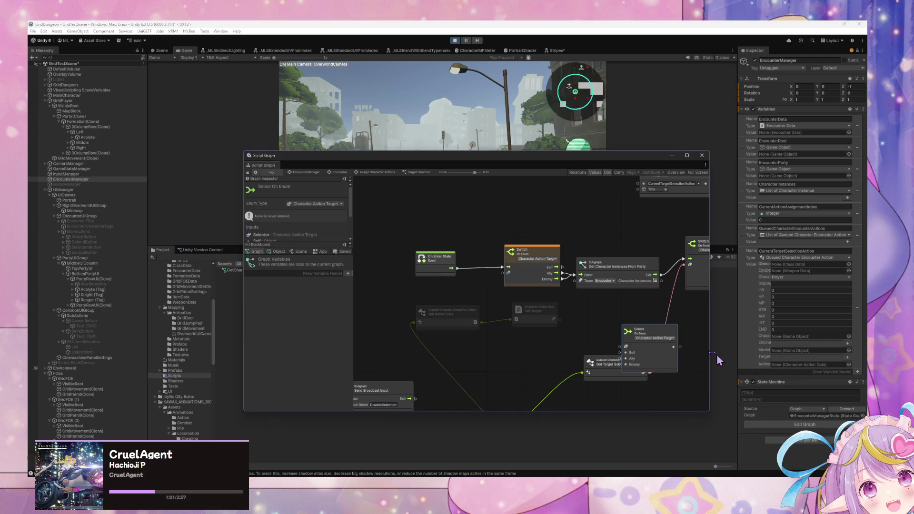
Place the Select node above Get Target Sub Type, feed it Get Target, and wire it into the party subgraph
drag(665, 344, 636, 321)
drag(560, 320, 591, 323)
drag(652, 324, 579, 282)
Add a Null node for the Self case
drag(591, 334, 500, 349)
text(ou)
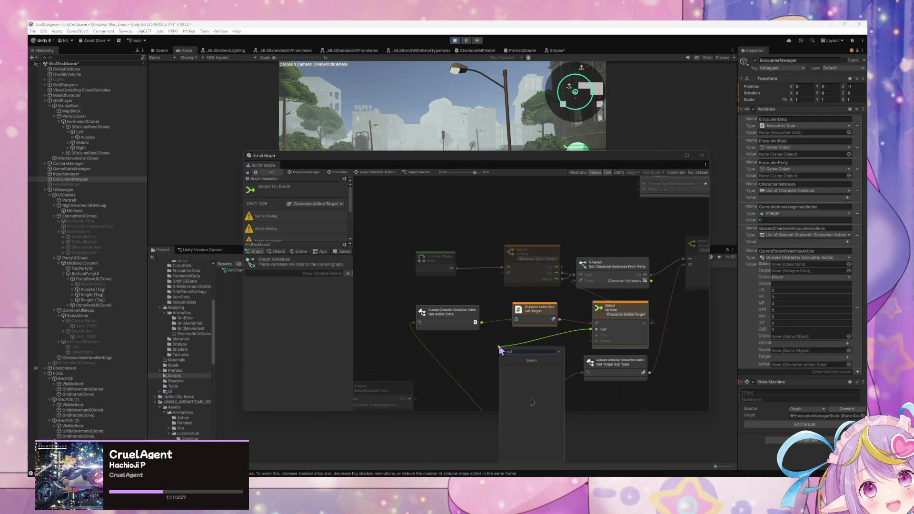
key(Return)
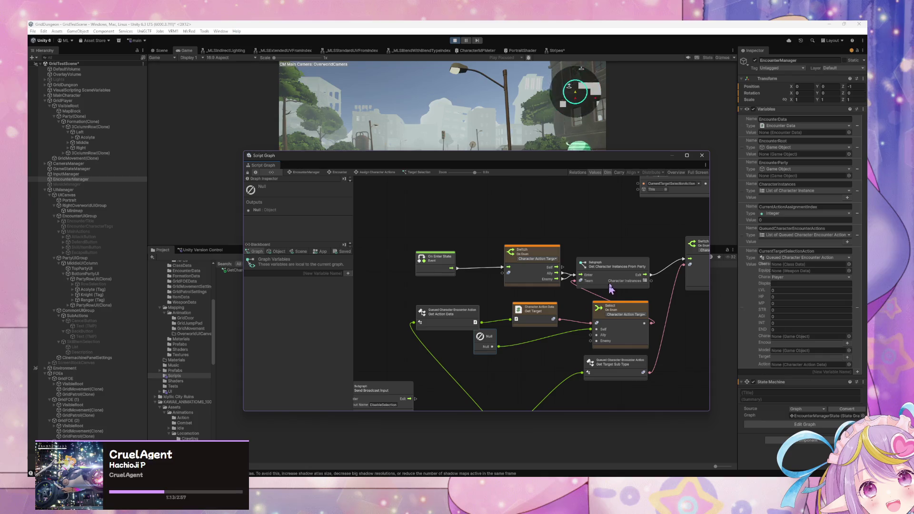
Add a Character Team literal set to Player and connect it to the Ally case
right_click(525, 366)
click(538, 369)
text(character team litera)
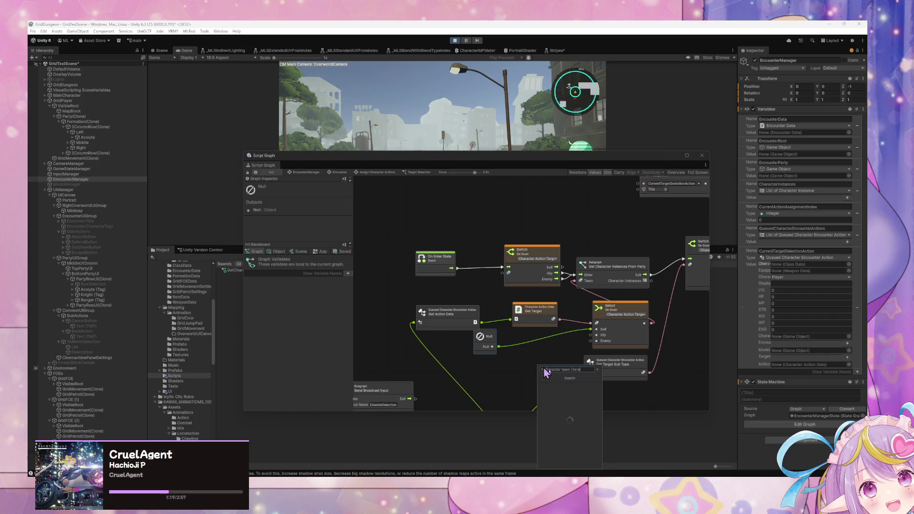
click(577, 380)
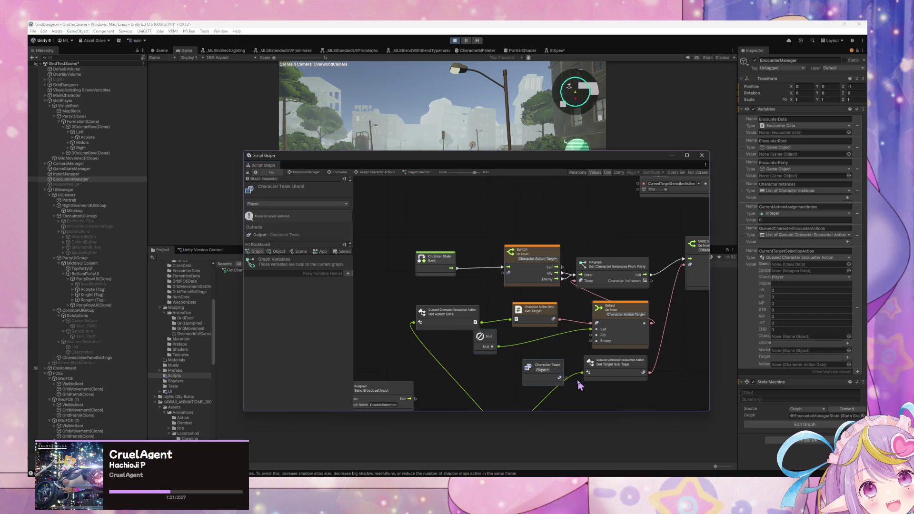
mouse_move(561, 378)
mouse_down()
mouse_move(590, 335)
mouse_move(551, 349)
mouse_up()
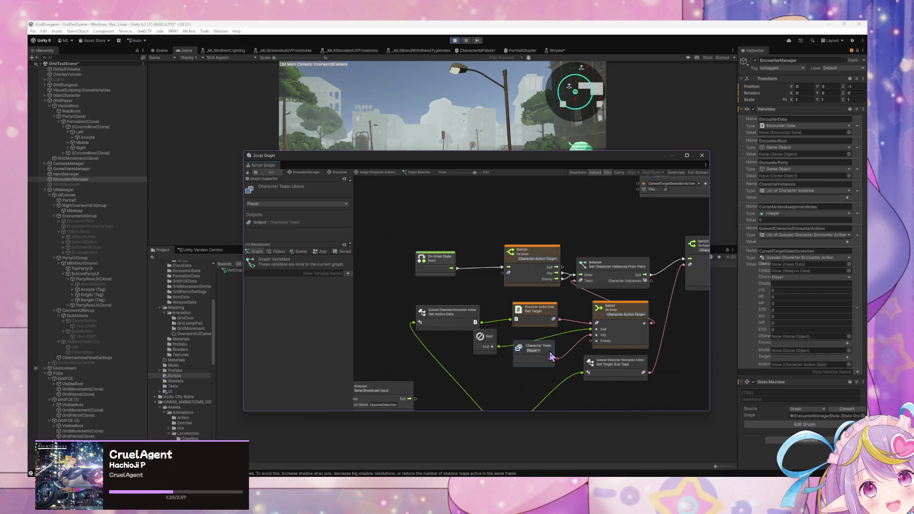
Duplicate the team node, set the copy to Encounter, and connect it to the Enemy case
key(ctrl+d)
mouse_move(542, 303)
mouse_down()
mouse_move(534, 385)
mouse_move(549, 389)
mouse_up()
click(544, 377)
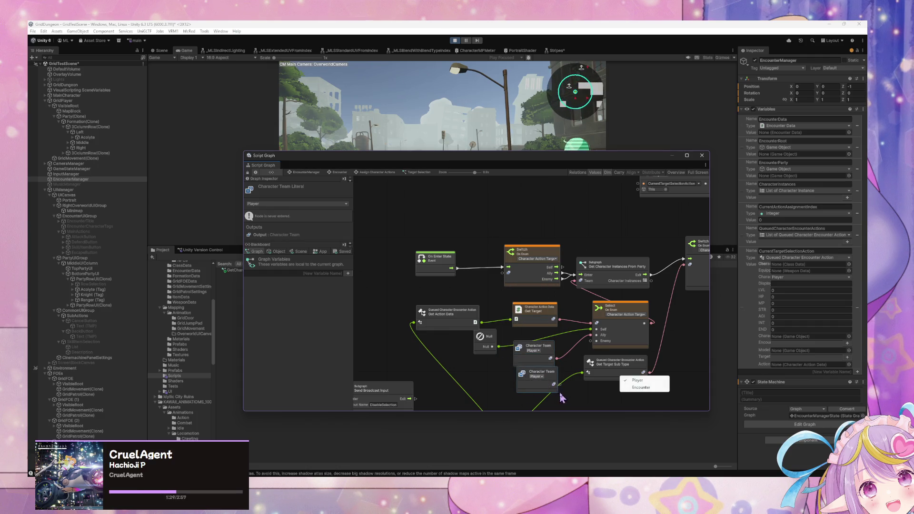
click(635, 387)
drag(553, 384, 591, 341)
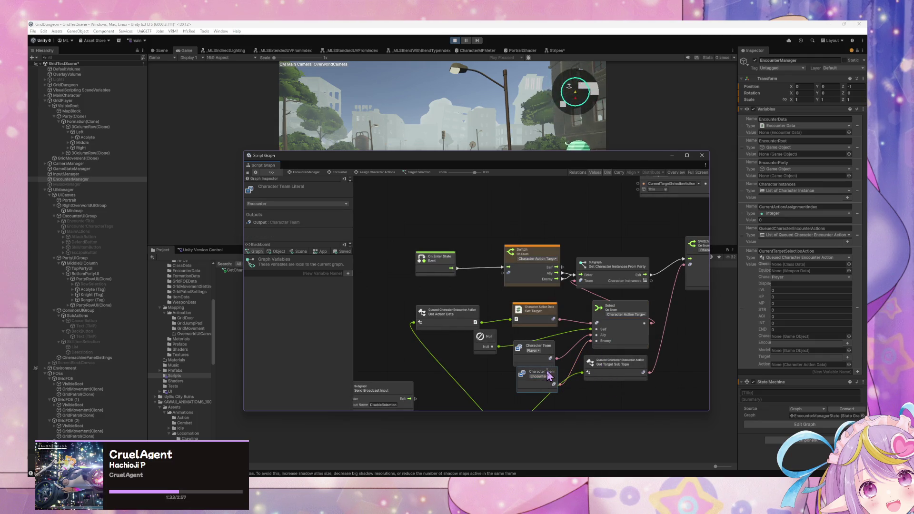
Line up the team nodes, move Get Target Sub Type down, and connect Character Instances to the For Each Loop
drag(548, 374, 544, 374)
mouse_move(609, 366)
mouse_down()
mouse_move(533, 364)
mouse_move(543, 361)
mouse_move(553, 386)
mouse_up()
mouse_move(502, 327)
mouse_down()
mouse_move(610, 320)
mouse_move(574, 294)
mouse_move(507, 283)
mouse_move(613, 320)
mouse_up()
drag(548, 339, 618, 339)
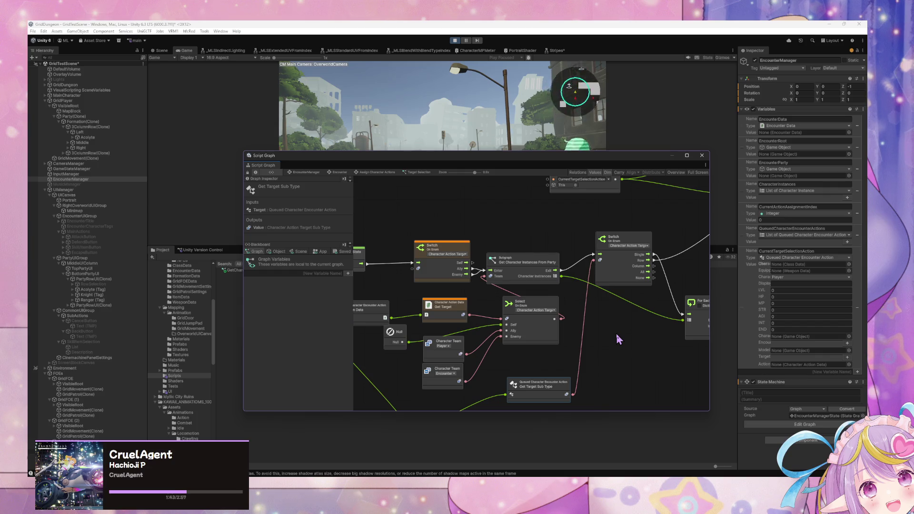
scroll(482, 295, down, 3)
drag(471, 291, 584, 236)
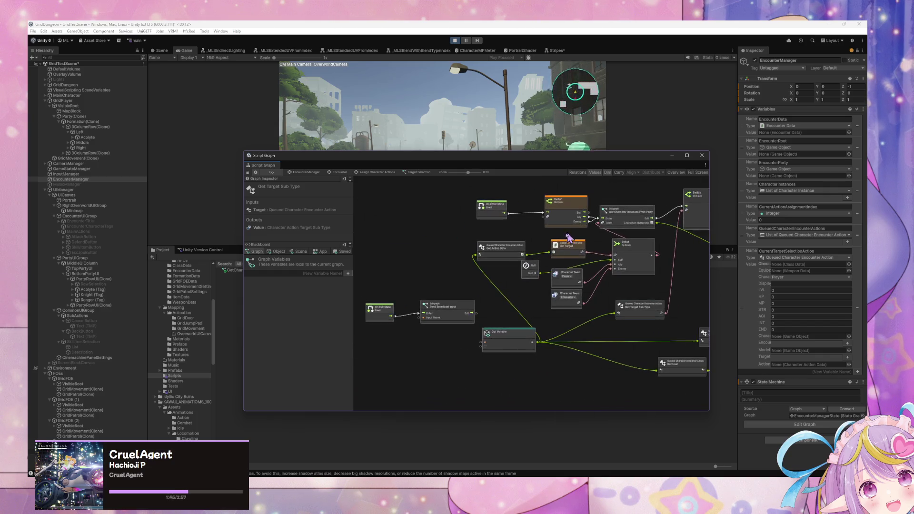
scroll(551, 279, up, 2)
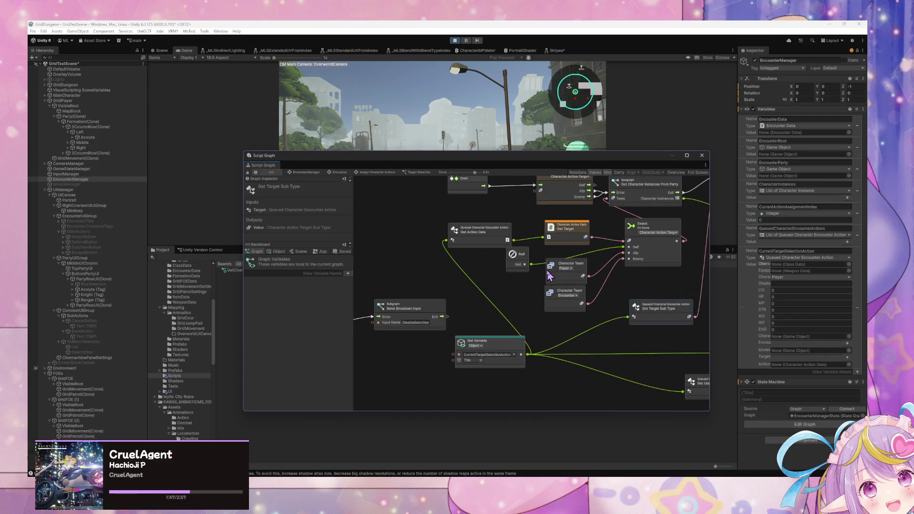
mouse_move(469, 278)
mouse_down()
mouse_move(511, 307)
mouse_move(478, 273)
mouse_up()
mouse_move(520, 248)
mouse_down()
mouse_move(431, 272)
mouse_move(631, 297)
mouse_up()
mouse_move(562, 290)
mouse_down()
mouse_move(628, 284)
mouse_move(510, 289)
mouse_up()
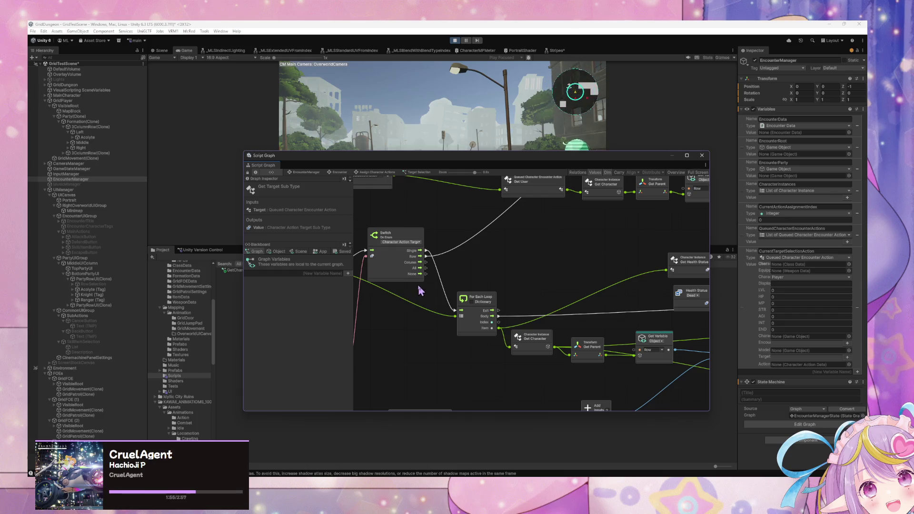
drag(419, 287, 588, 308)
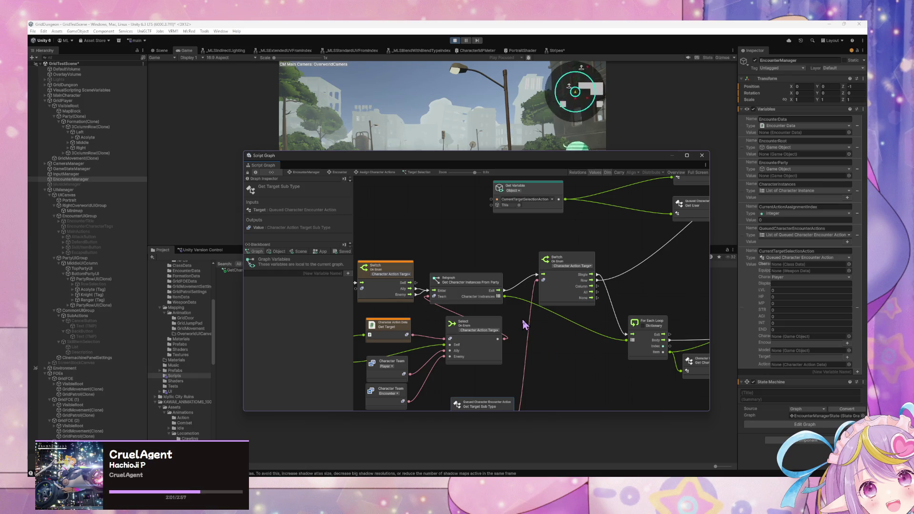
mouse_move(627, 282)
mouse_down()
mouse_move(574, 290)
mouse_move(514, 322)
mouse_move(612, 325)
mouse_move(490, 357)
mouse_up()
mouse_move(649, 302)
mouse_down()
mouse_move(453, 332)
mouse_move(471, 310)
mouse_move(510, 316)
mouse_move(448, 321)
mouse_move(619, 237)
mouse_move(602, 286)
mouse_up()
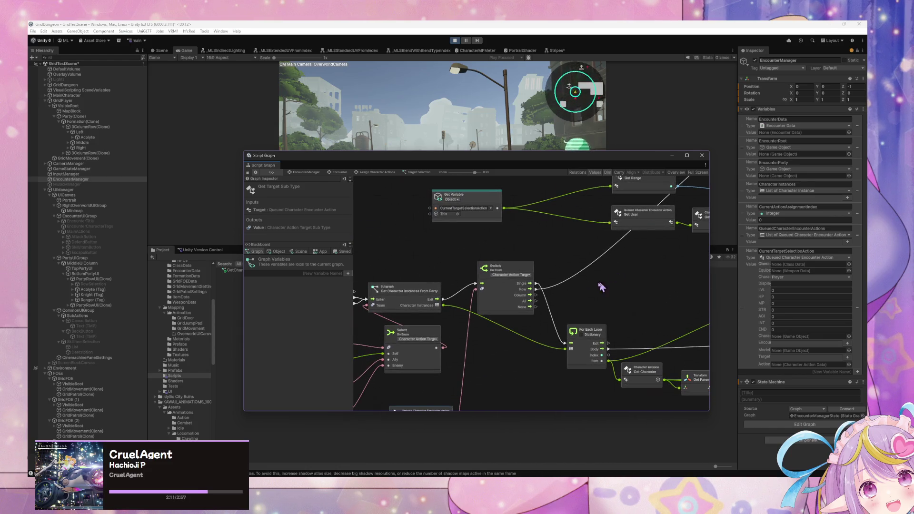
drag(461, 300, 552, 285)
drag(425, 263, 422, 232)
Shift the Select On Enum node left and the sub-type Switch node up beside the party subgraph
right_click(500, 239)
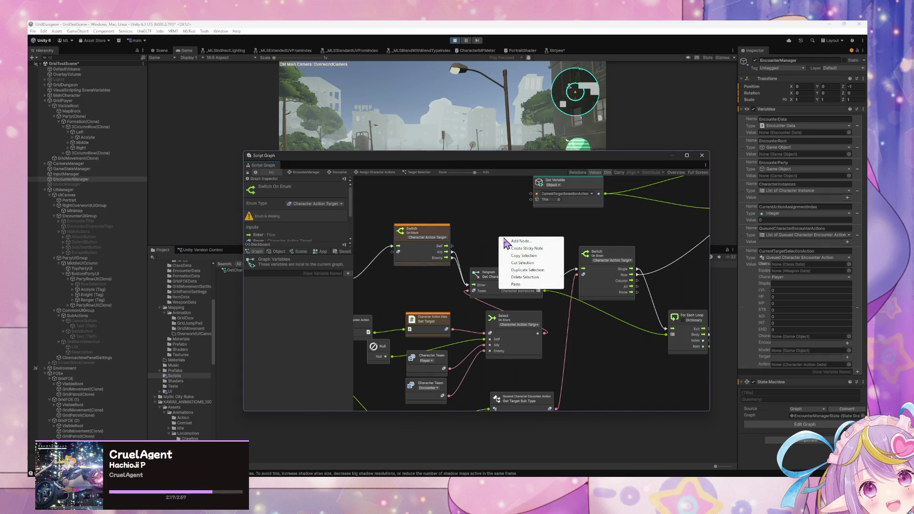
click(505, 242)
text(ap)
text(t)
text( crate)
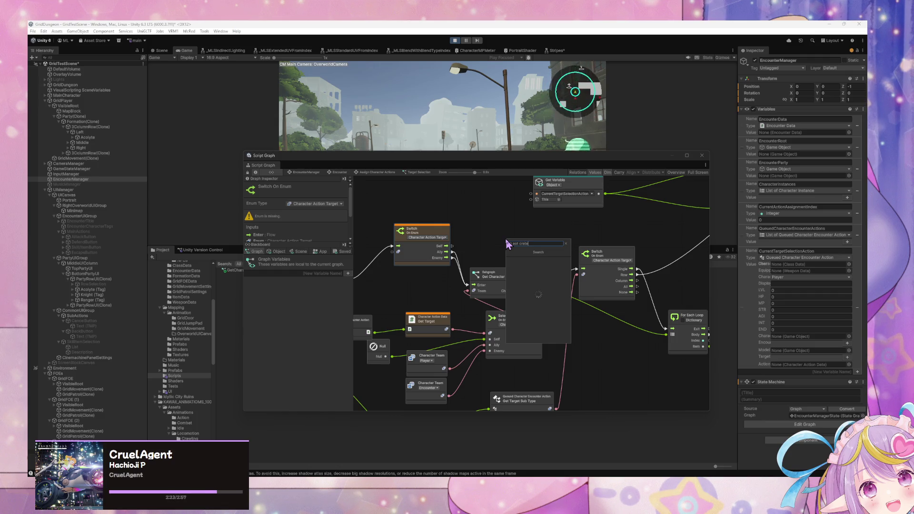
key(Escape)
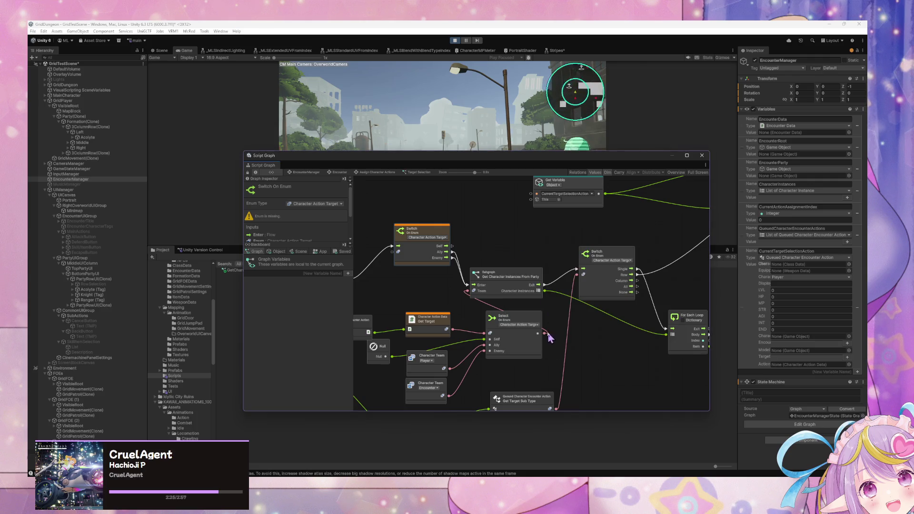
drag(533, 315, 515, 322)
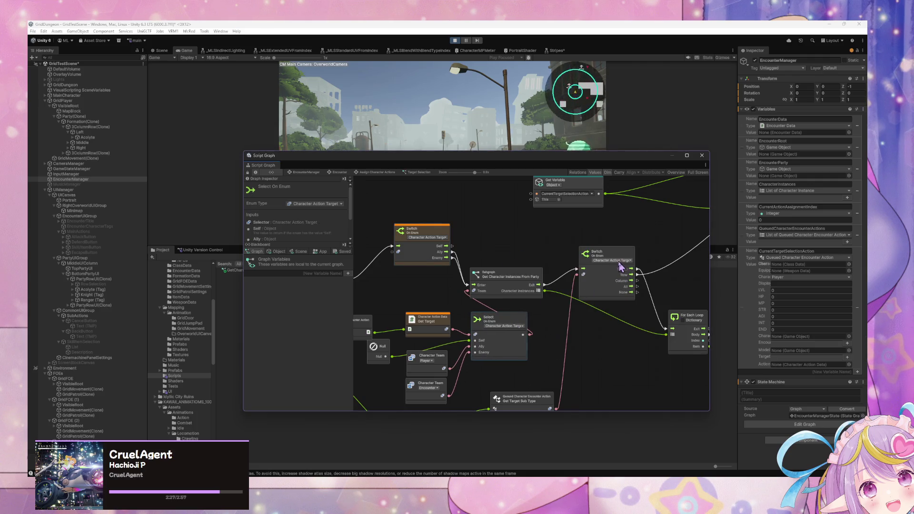
drag(619, 252, 627, 242)
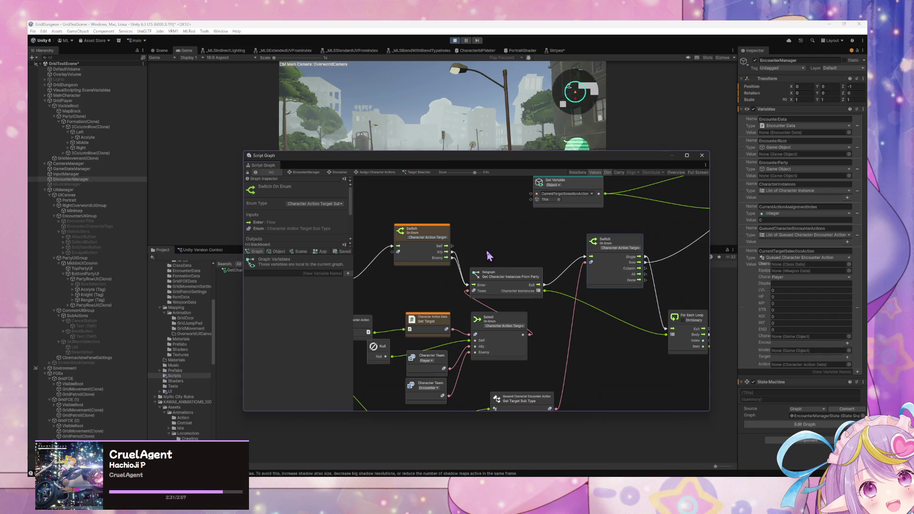
drag(625, 299, 577, 298)
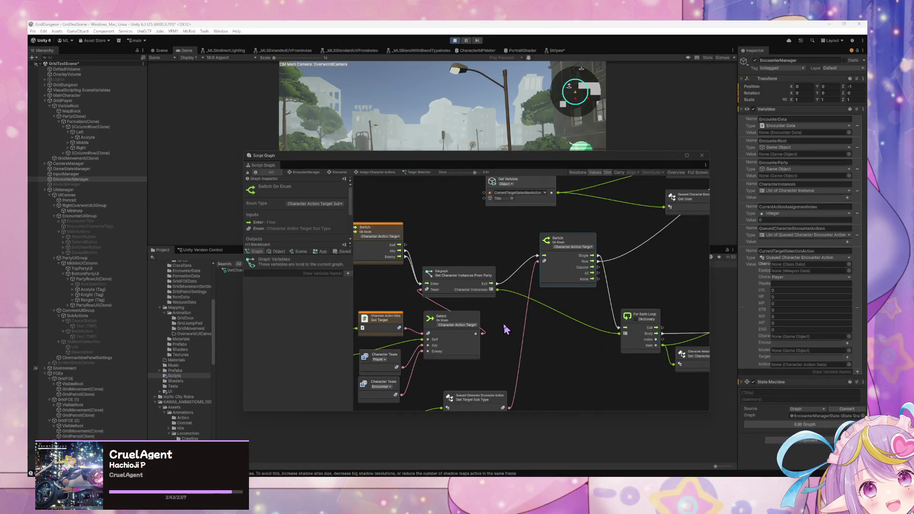
Reposition the Get Character Instances From Party subgraph and sub-type Switch node so wires run cleanly
click(504, 325)
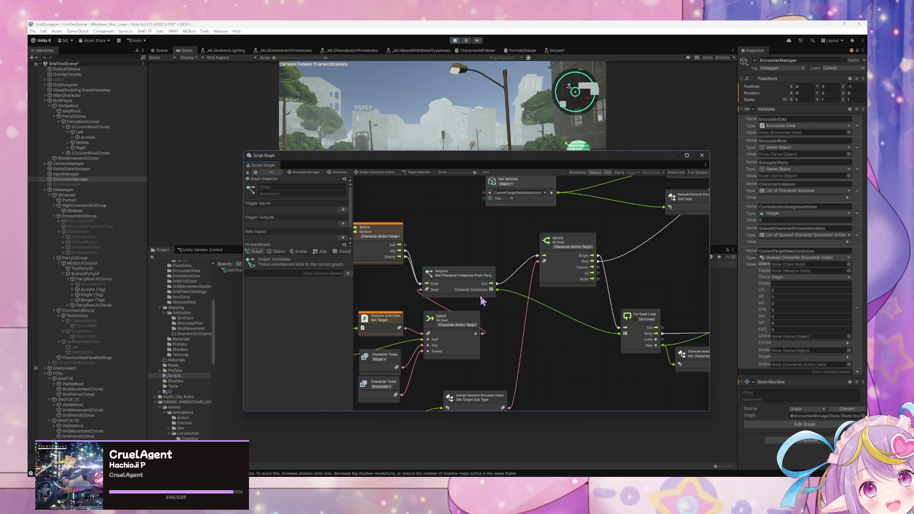
drag(455, 301, 504, 297)
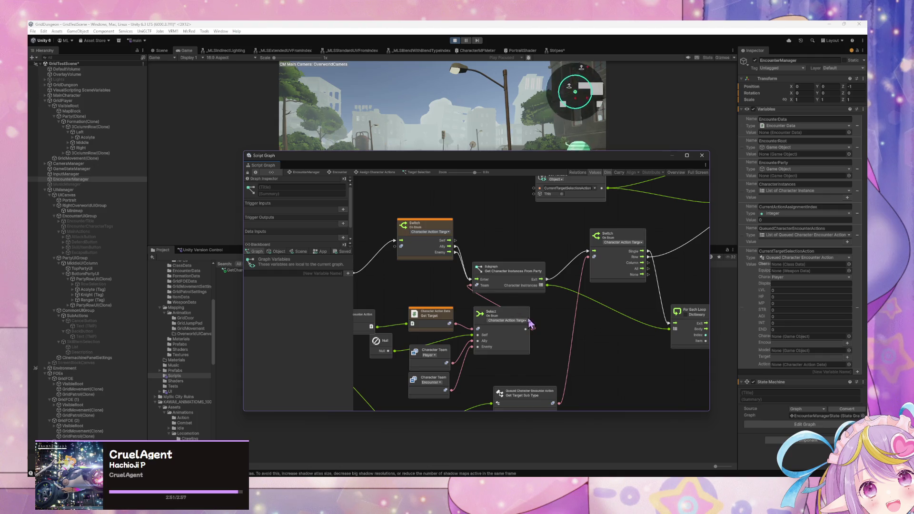
mouse_move(634, 294)
mouse_down()
mouse_move(510, 307)
mouse_move(644, 301)
mouse_up()
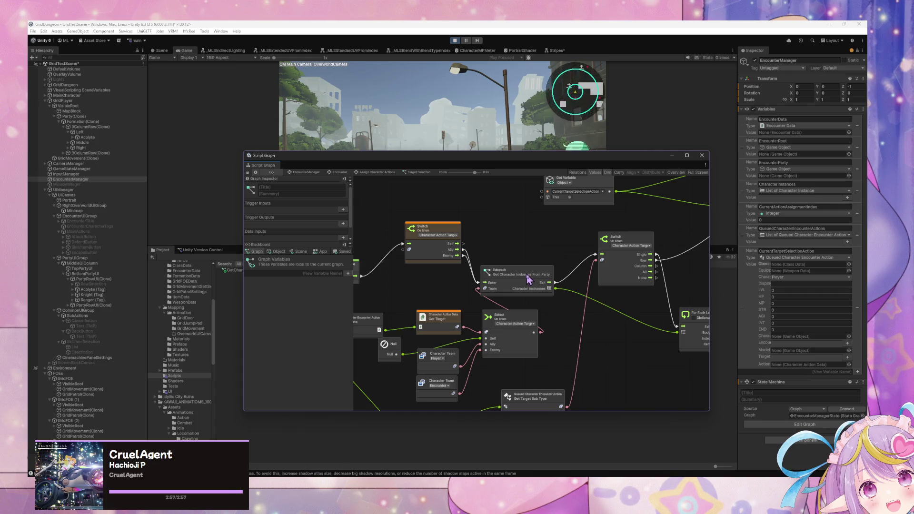
mouse_move(529, 278)
mouse_down()
mouse_move(541, 300)
mouse_move(549, 256)
mouse_up()
drag(604, 244, 619, 221)
mouse_move(551, 252)
mouse_down()
mouse_move(579, 277)
mouse_move(601, 279)
mouse_move(569, 273)
mouse_up()
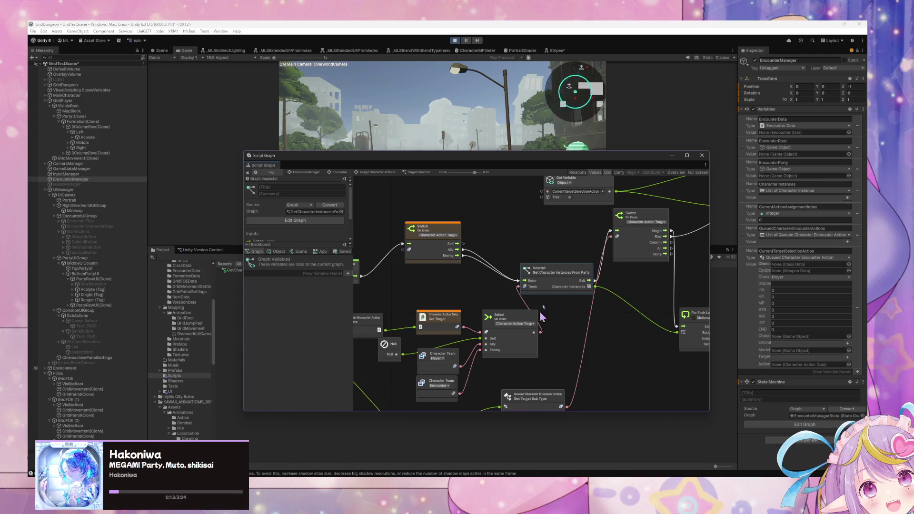
drag(565, 275, 540, 269)
mouse_move(614, 288)
mouse_down()
mouse_move(511, 277)
mouse_move(618, 287)
mouse_up()
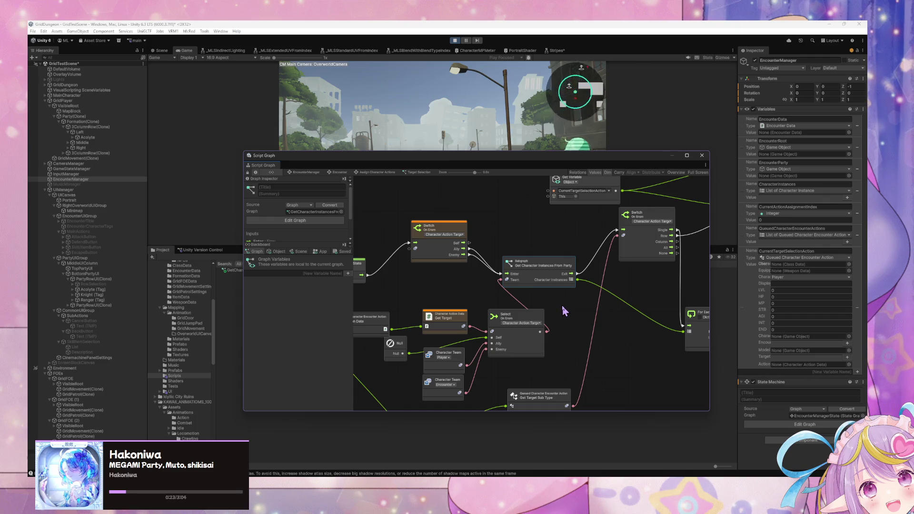
Search the node list for 'se', then dismiss it without adding a node
right_click(562, 306)
click(572, 309)
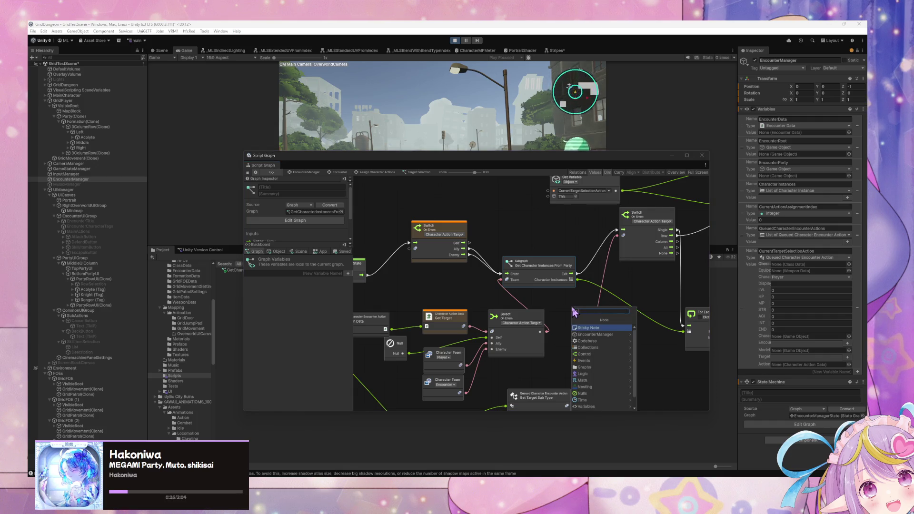
text(select)
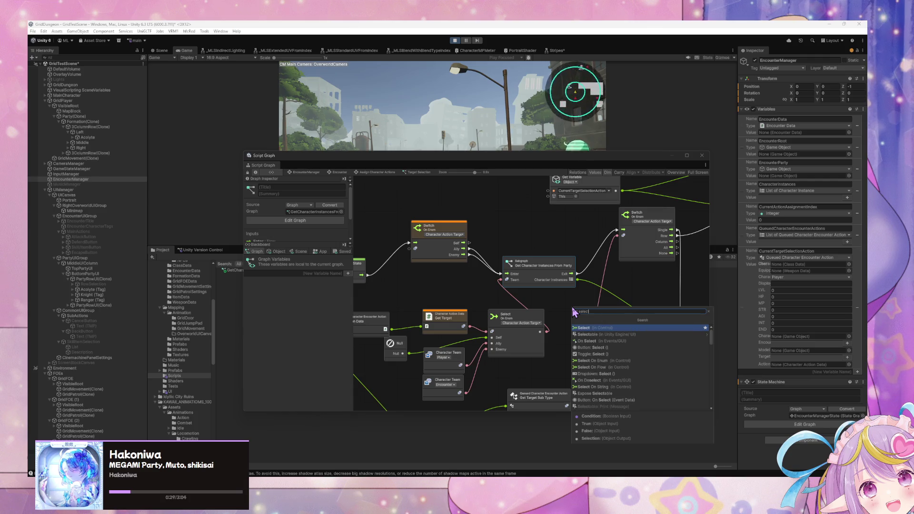
key(Escape)
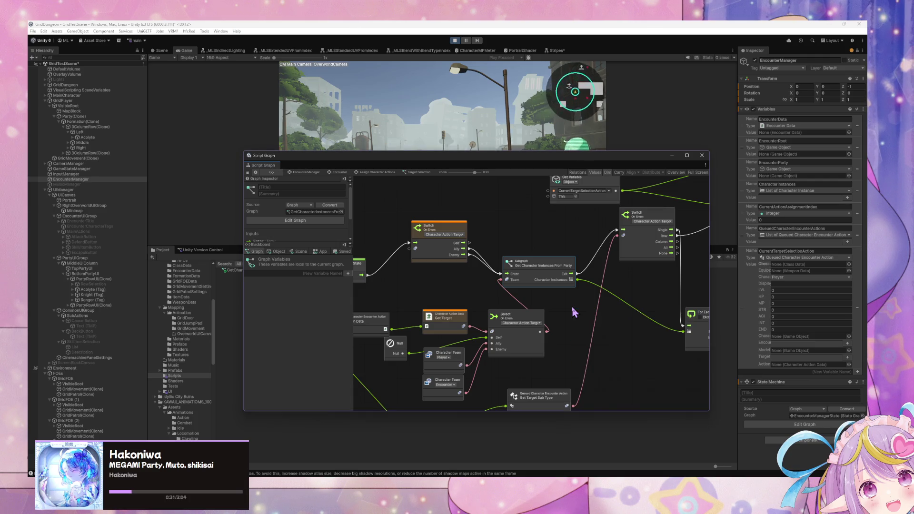
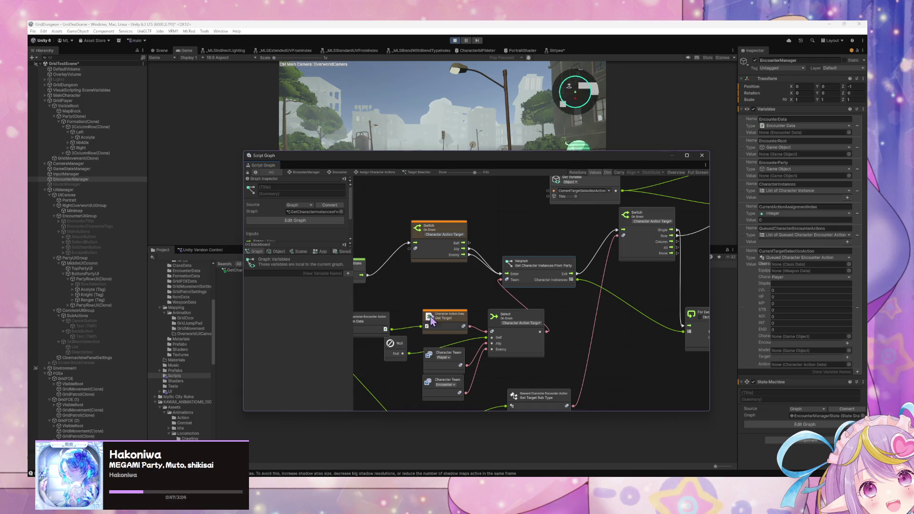
Move the Get Target node up and delete the middle Switch node
click(446, 313)
drag(446, 313, 446, 298)
mouse_move(399, 325)
mouse_down()
mouse_move(481, 295)
mouse_move(484, 326)
mouse_up()
drag(623, 295, 613, 295)
click(514, 213)
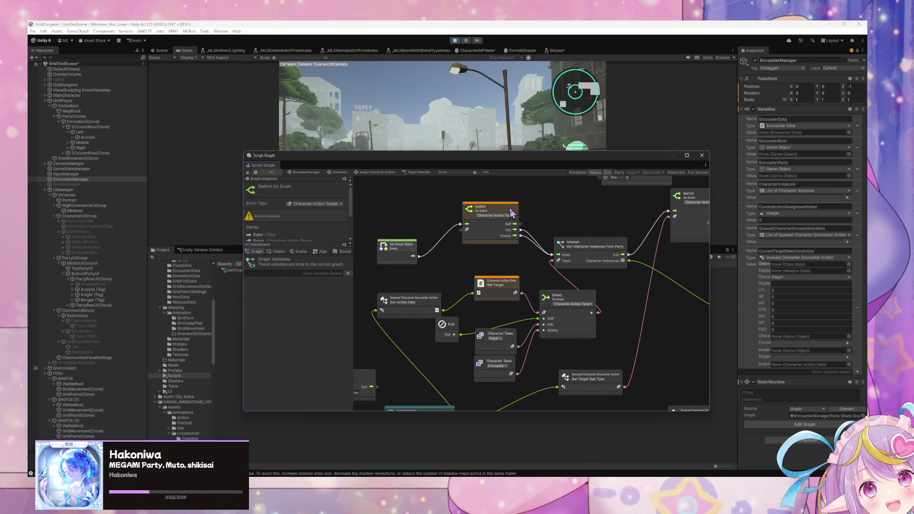
key(Delete)
Connect the party subgraph's Exit to the downstream Switch and delete both Character Team nodes
click(585, 252)
drag(657, 267, 588, 272)
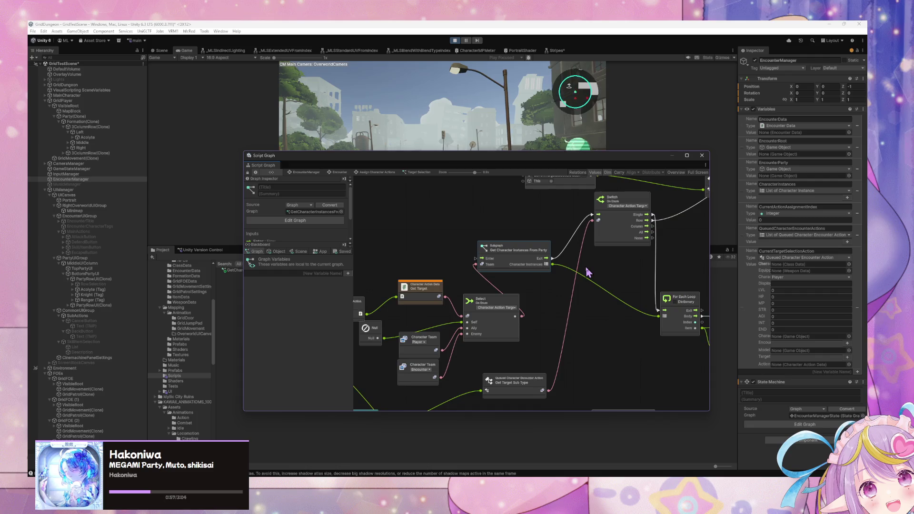
drag(594, 219, 595, 216)
drag(496, 300, 520, 300)
drag(437, 399, 419, 344)
key(Delete)
Duplicate the party subgraph and wire its Character Instances into Select's Enemy input
click(527, 260)
key(ctrl+d)
drag(512, 291, 418, 345)
mouse_move(500, 321)
mouse_down()
mouse_move(622, 304)
mouse_move(573, 298)
mouse_move(606, 308)
mouse_up()
mouse_move(531, 353)
mouse_down()
mouse_move(560, 332)
mouse_move(507, 352)
mouse_up()
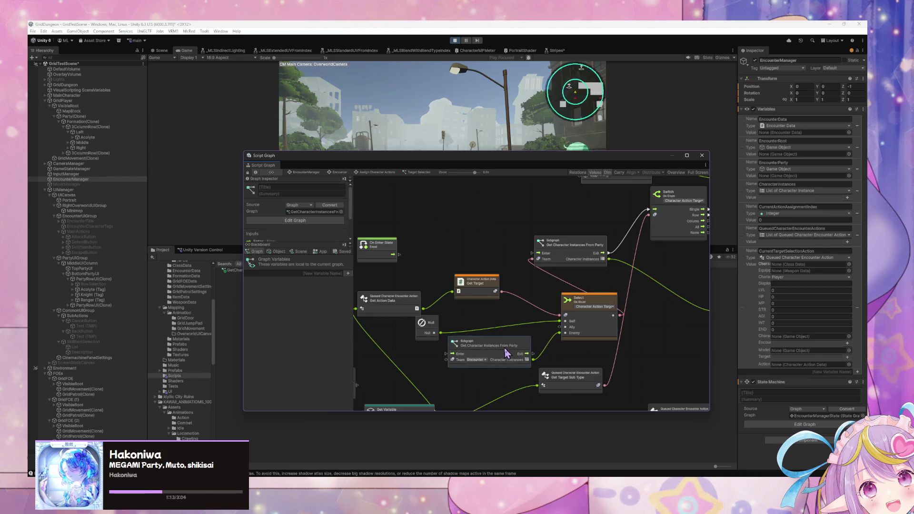
Lower the Get Target Sub Type node and duplicate the party subgraph again
scroll(548, 295, down, 5)
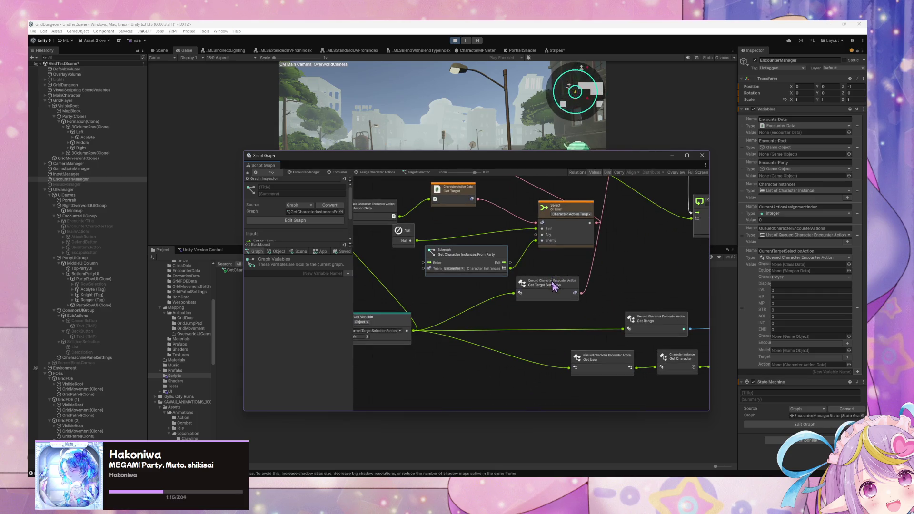
drag(554, 286, 555, 313)
scroll(534, 315, up, 3)
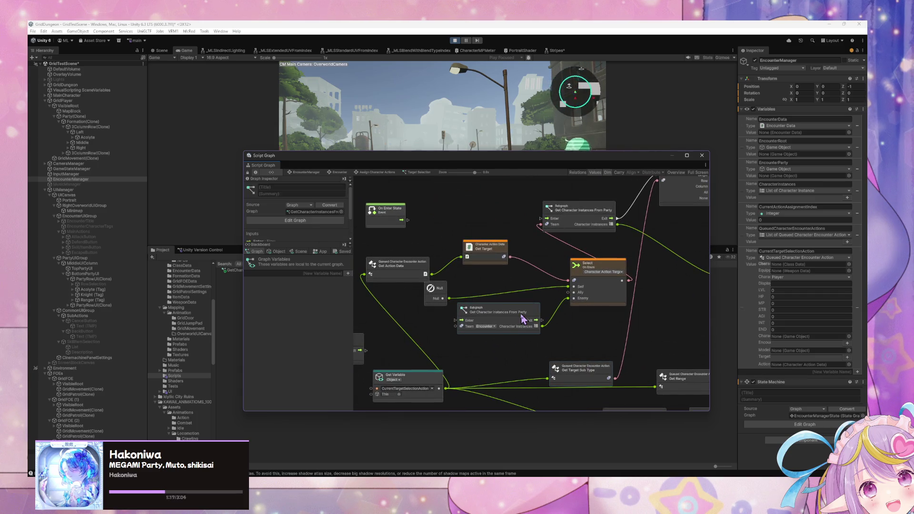
key(ctrl+d)
Set the duplicate subgraph's team to Player and place it above the Encounter subgraph
click(517, 302)
click(607, 296)
mouse_move(561, 290)
mouse_down()
mouse_move(537, 283)
mouse_move(555, 298)
mouse_move(569, 292)
mouse_up()
drag(511, 282, 497, 278)
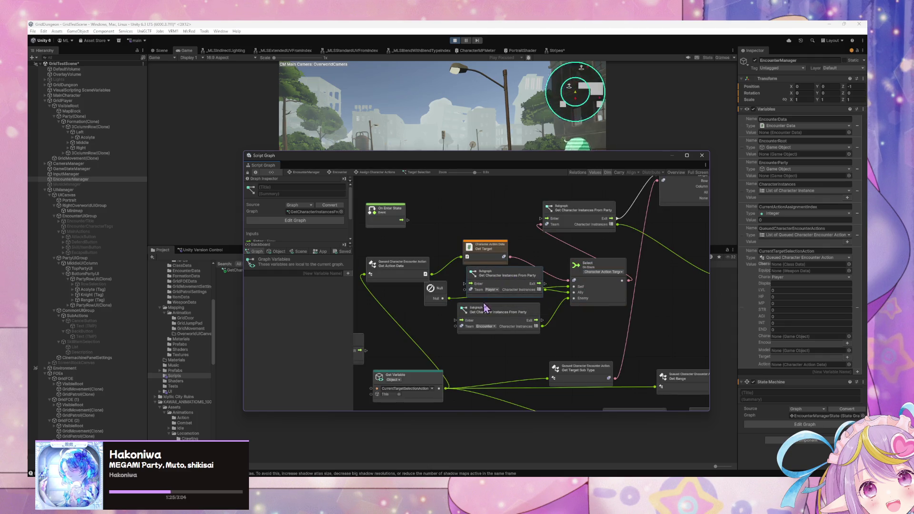
drag(489, 314, 494, 341)
drag(524, 277, 525, 308)
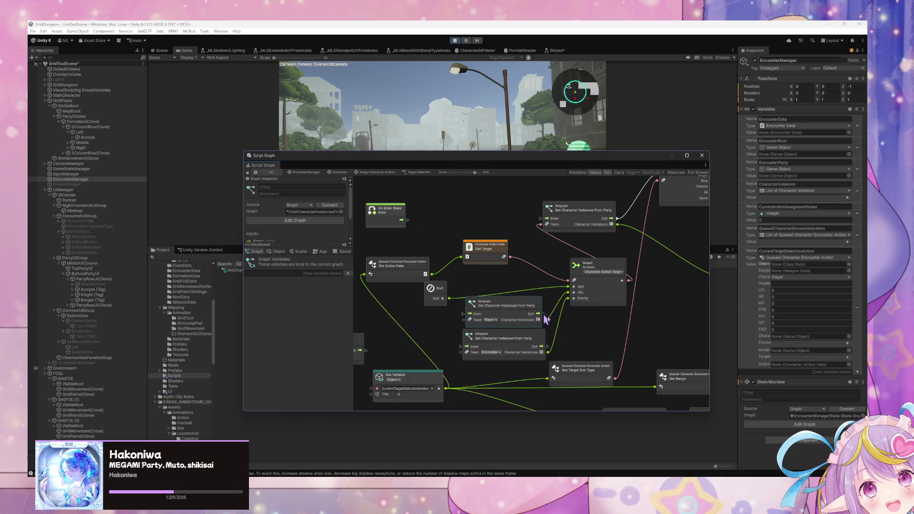
click(599, 341)
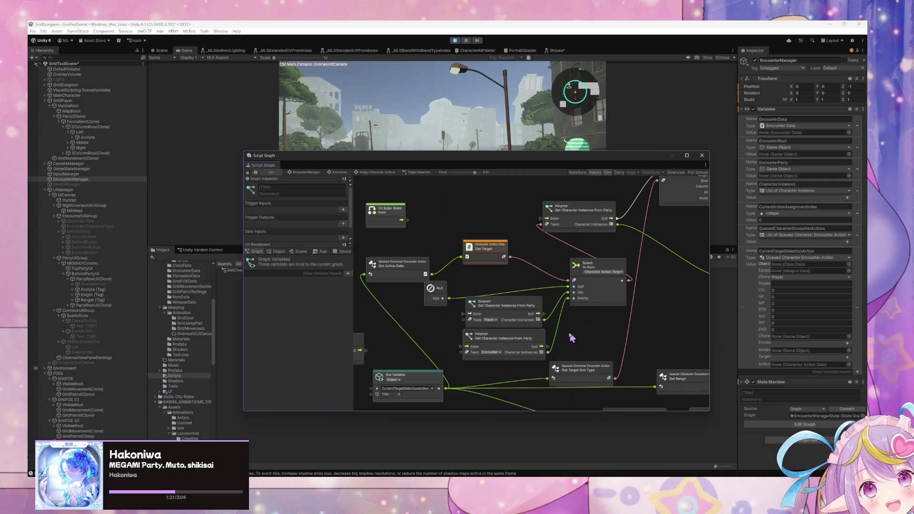
Chain the Player subgraph's Exit into the Encounter subgraph's Enter and delete the old top subgraph
drag(546, 314, 465, 352)
scroll(567, 343, up, 1)
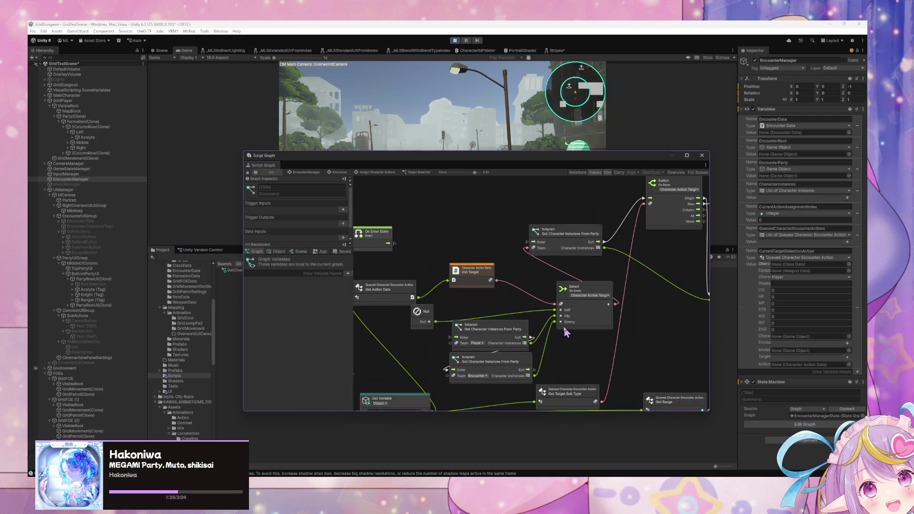
key(Delete)
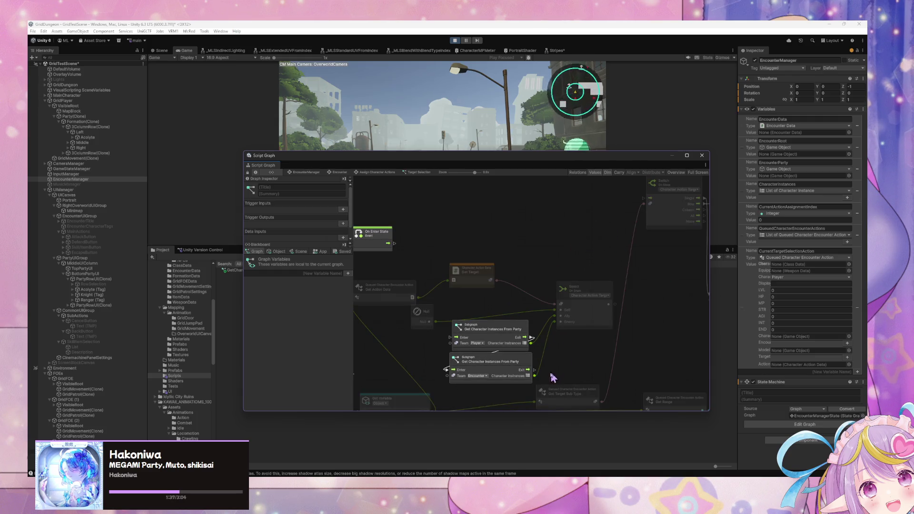
Feed the Select node's result into the For Each loop
mouse_move(553, 361)
mouse_down()
mouse_move(482, 373)
mouse_move(606, 313)
mouse_move(571, 322)
mouse_move(575, 206)
mouse_up()
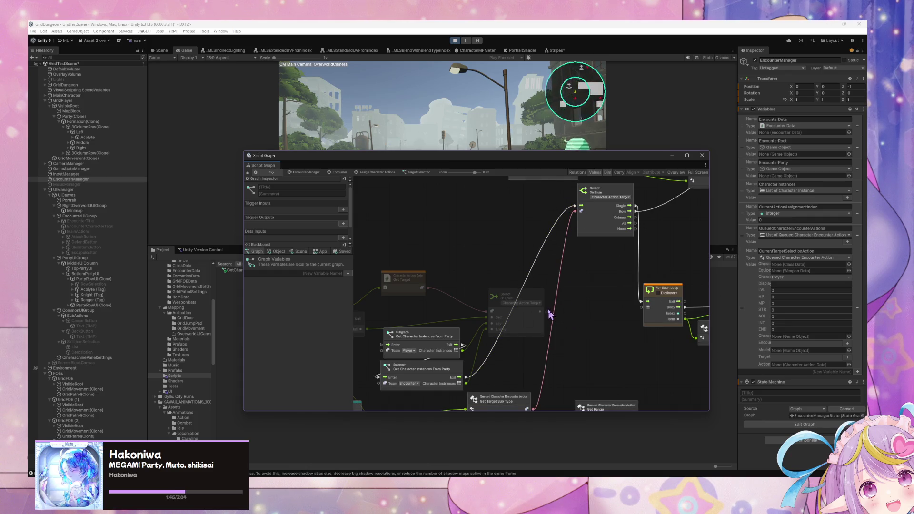
mouse_move(541, 312)
mouse_down()
mouse_move(649, 304)
mouse_move(641, 307)
mouse_up()
drag(547, 339, 595, 340)
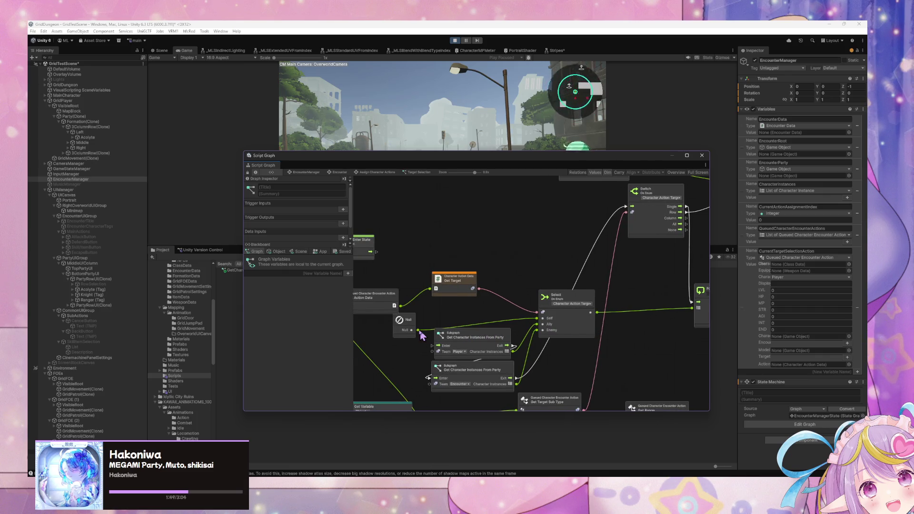
Delete the Null node that fed the Select node's Self input
drag(417, 330, 482, 324)
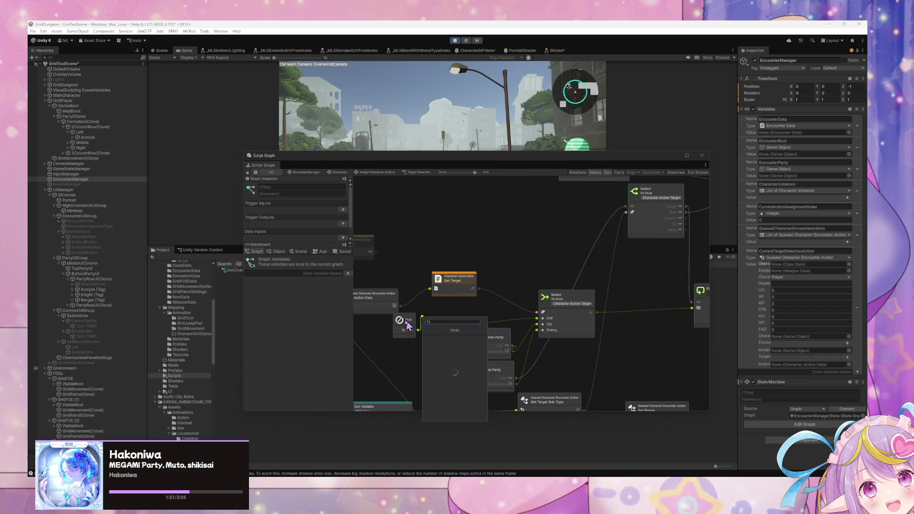
key(Escape)
right_click(453, 296)
key(Escape)
drag(408, 326, 435, 312)
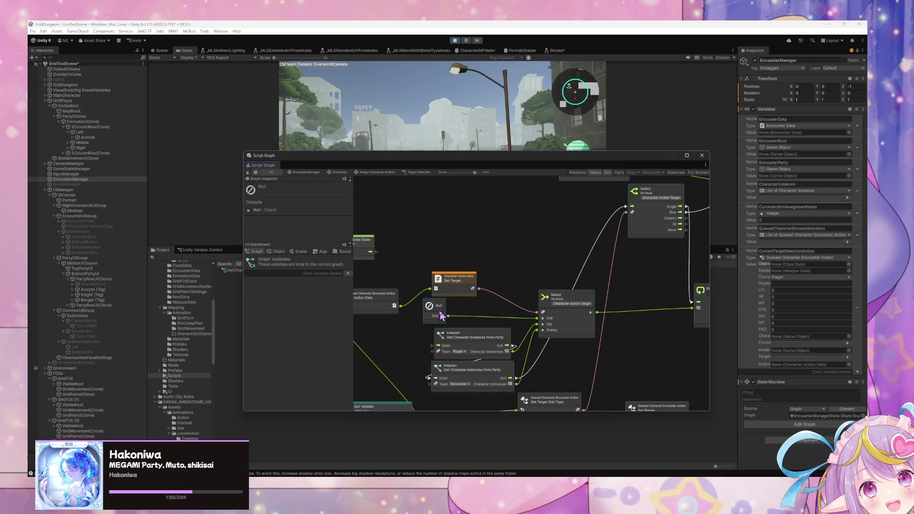
key(Delete)
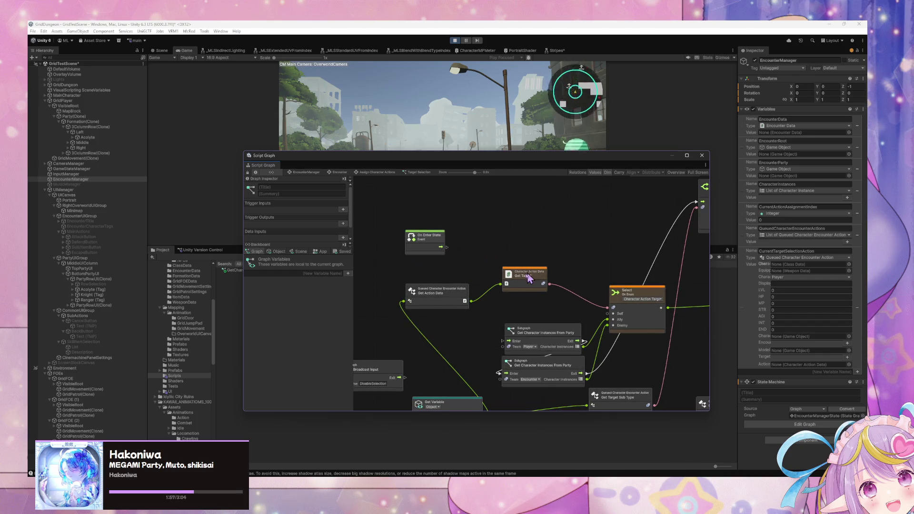
Check the QueuedCharacterEncounterAction class in VS Code, then return to the Script Graph
scroll(523, 295, down, 3)
click(497, 364)
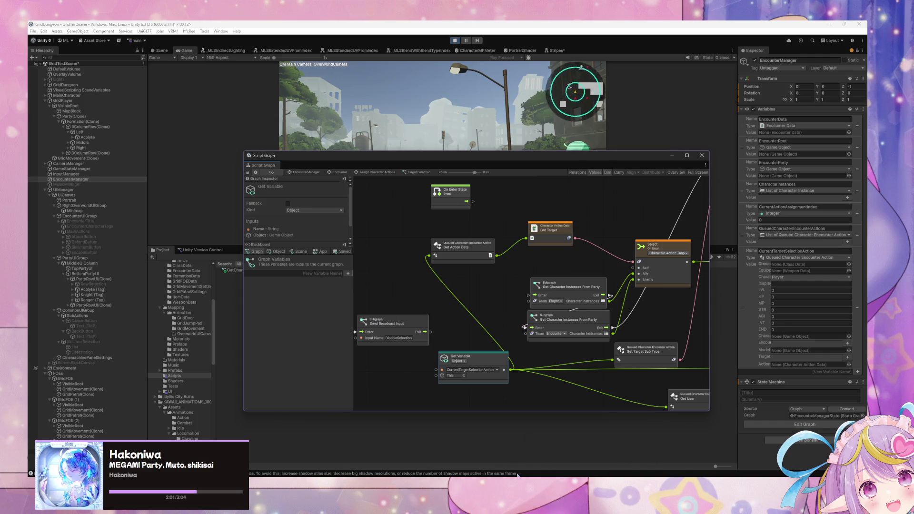
key(alt+Tab)
scroll(636, 360, down, 10)
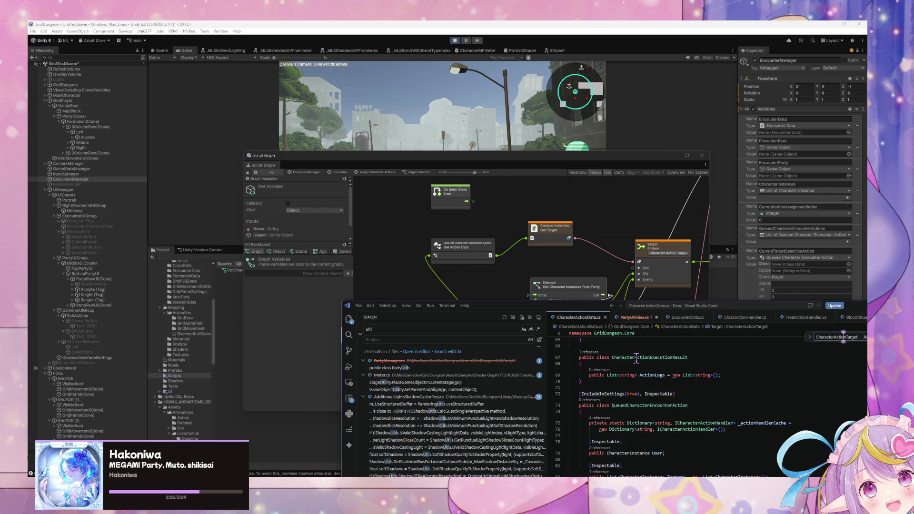
click(512, 278)
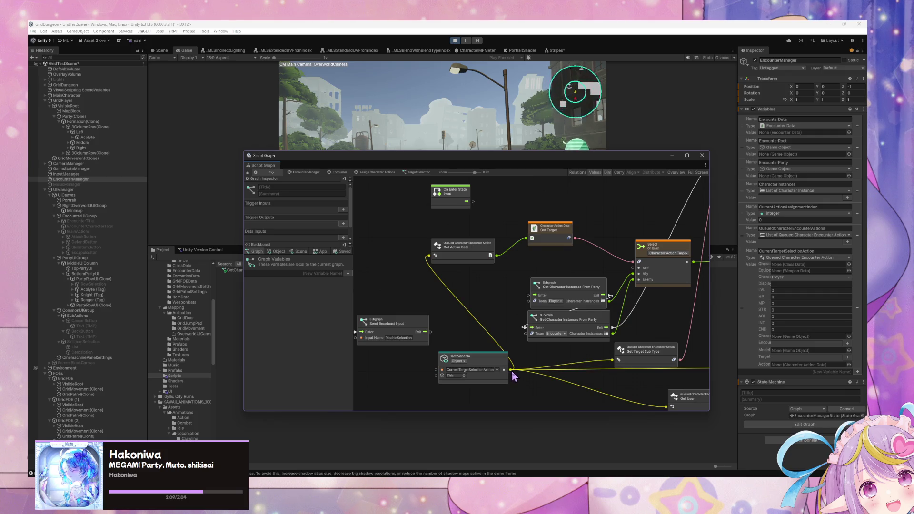
Search 'ge' for a node to attach to Get Variable's output, cancel, and select the Get User node
drag(511, 372, 513, 375)
drag(488, 299, 489, 299)
text(get user)
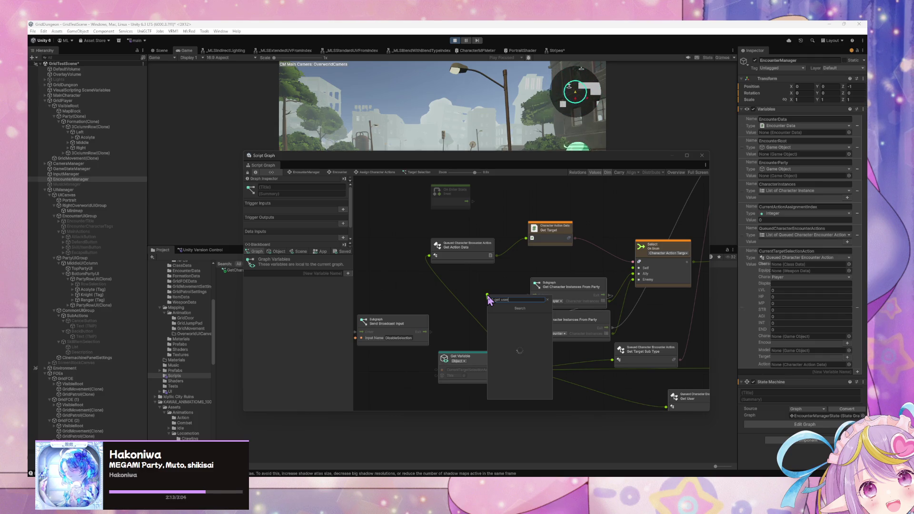
click(501, 329)
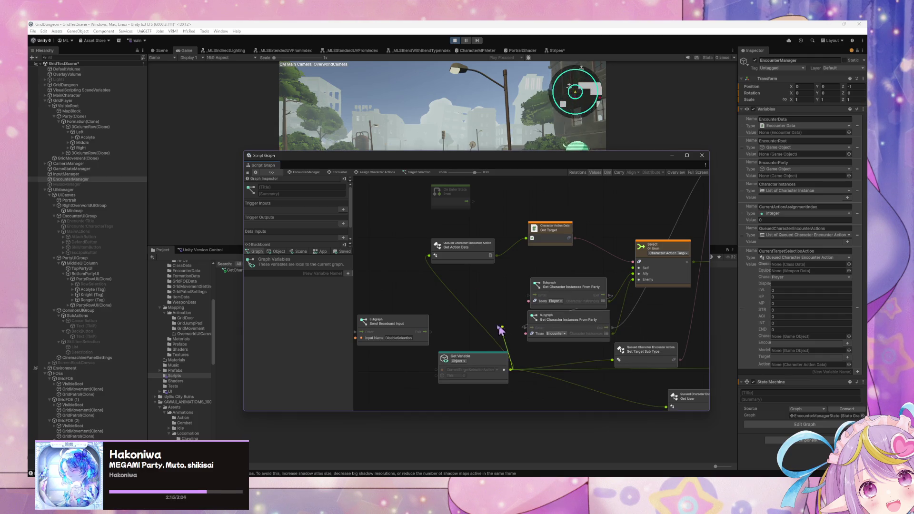
right_click(484, 279)
right_click(485, 279)
click(498, 285)
mouse_move(600, 281)
mouse_down()
mouse_move(357, 272)
mouse_move(337, 235)
mouse_up()
click(438, 357)
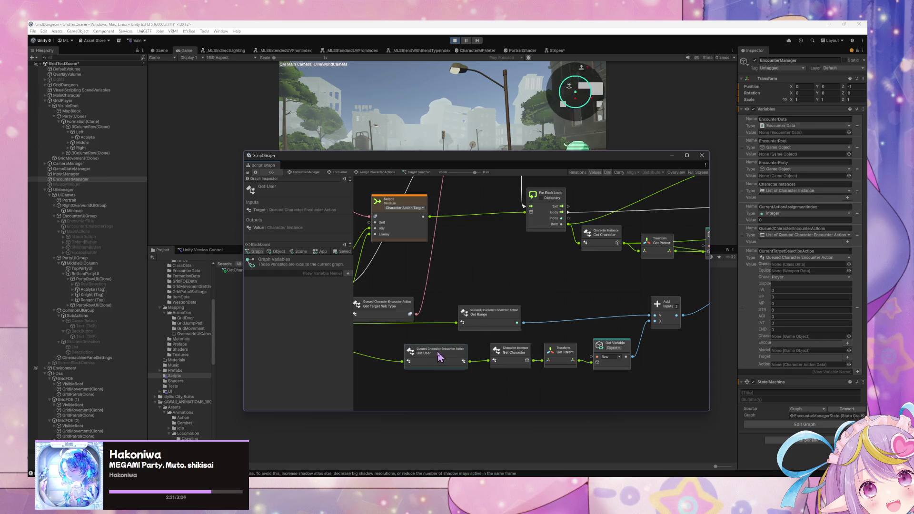
Add a Create List node with 1 element and feed Get User into its first input
drag(423, 261, 621, 281)
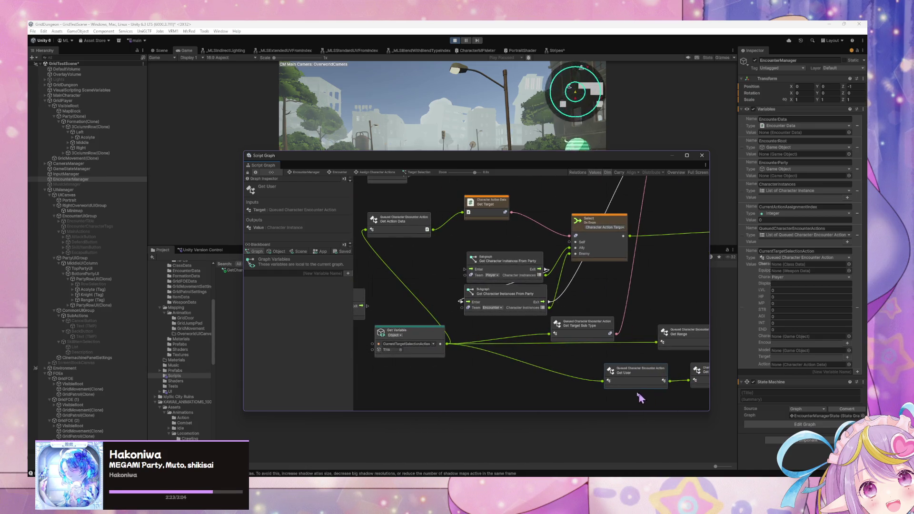
drag(636, 381, 529, 378)
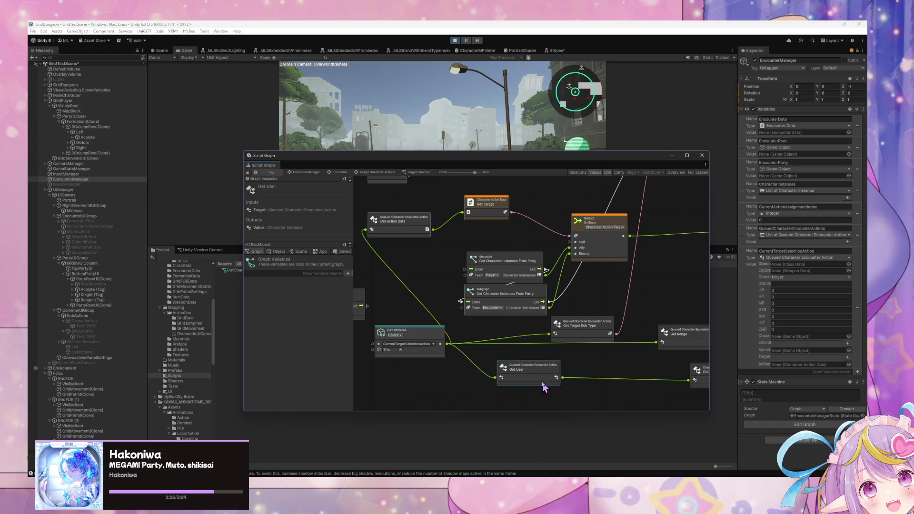
mouse_move(524, 244)
mouse_down()
mouse_move(520, 259)
mouse_move(535, 253)
mouse_move(518, 206)
mouse_up()
right_click(531, 237)
click(542, 244)
text(create list)
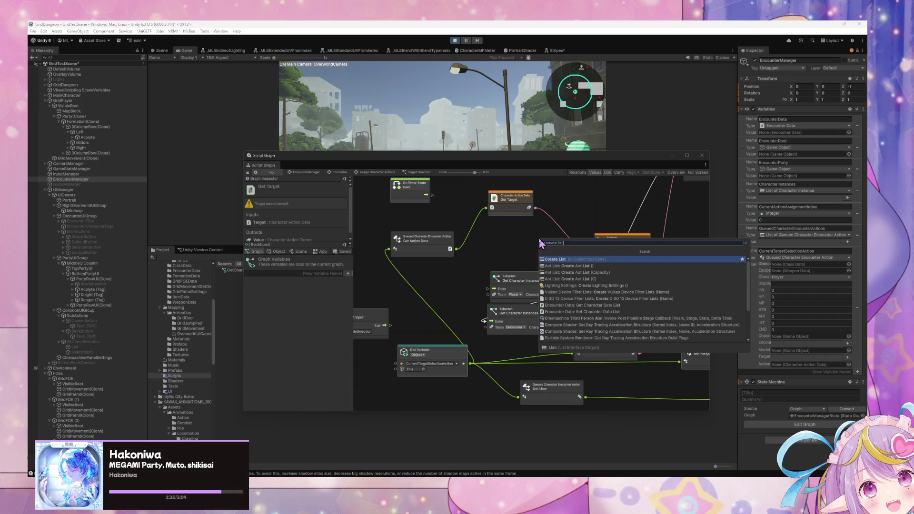
key(Return)
text(1)
mouse_move(585, 397)
mouse_down()
mouse_move(530, 260)
mouse_move(593, 261)
mouse_up()
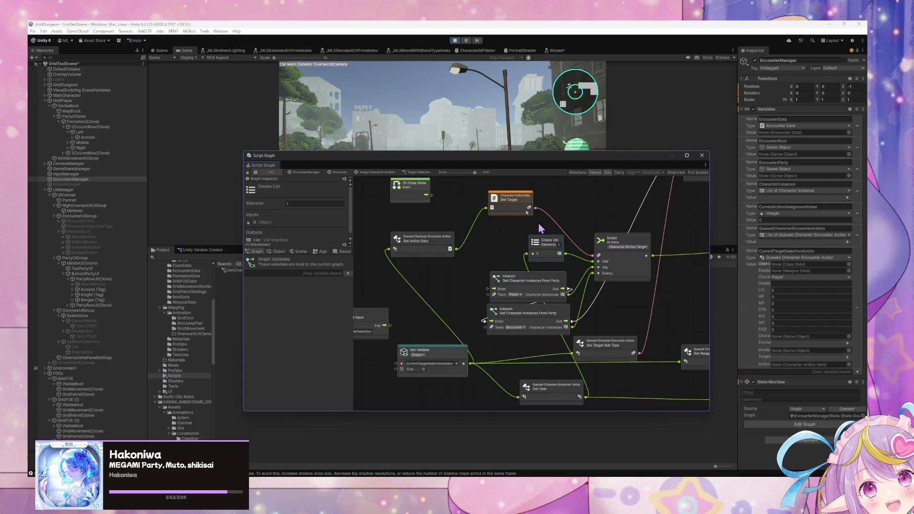
Link On Enter State to the subgraph's Enter and tidy the Select, Create List and party subgraph nodes
drag(431, 196, 488, 291)
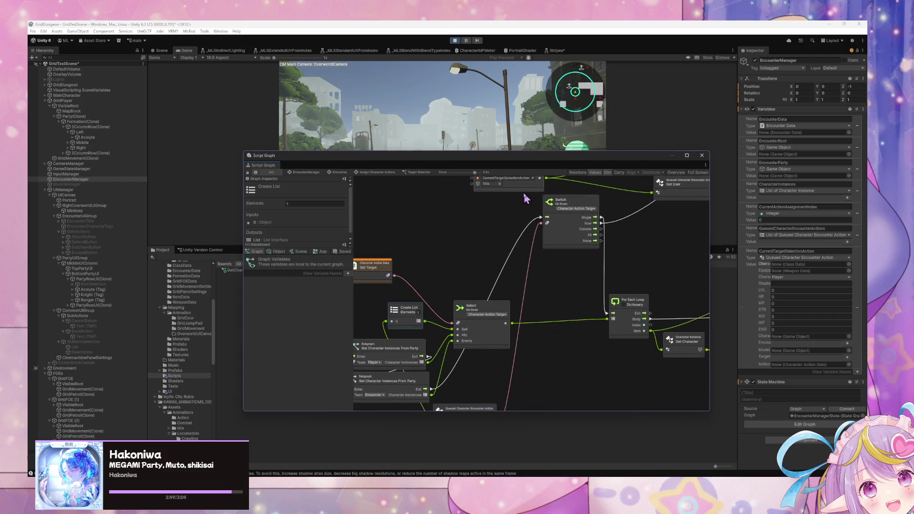
scroll(531, 228, down, 3)
scroll(531, 228, left, 3)
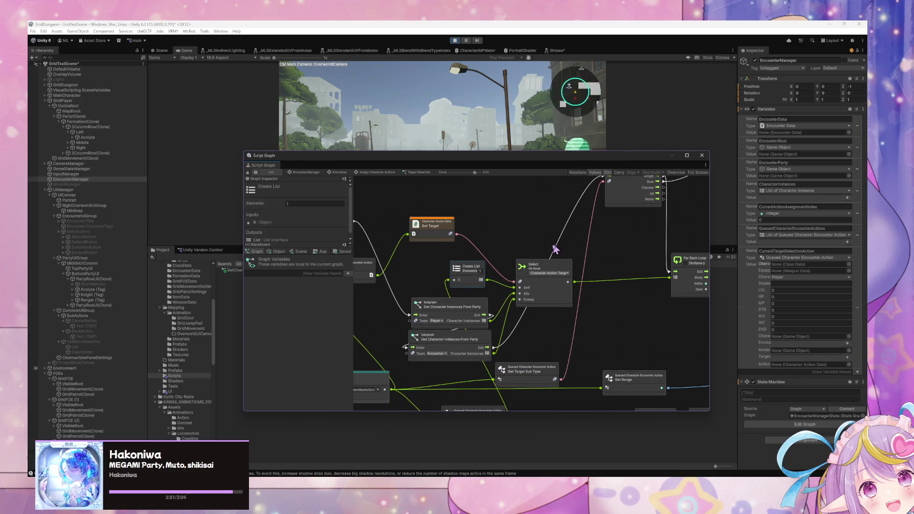
drag(552, 292, 560, 300)
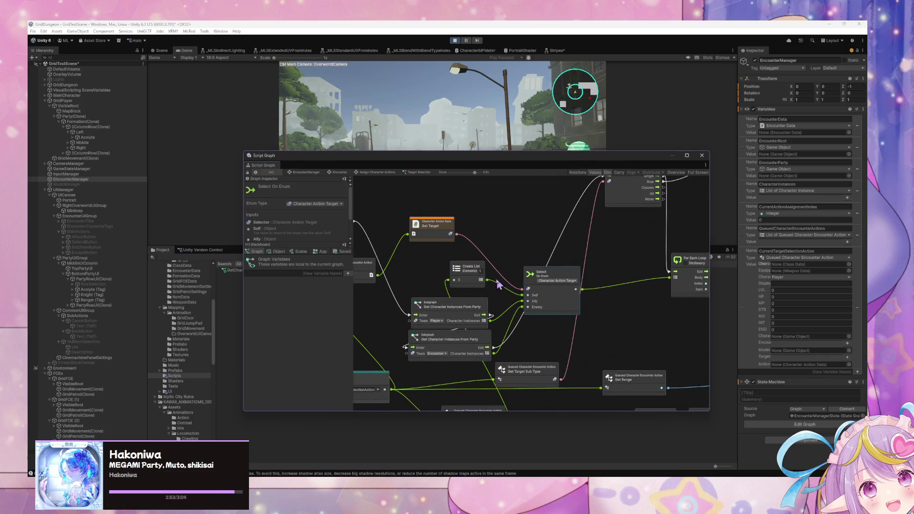
drag(477, 286, 484, 278)
drag(468, 310, 469, 296)
drag(464, 336, 463, 321)
drag(531, 163, 615, 265)
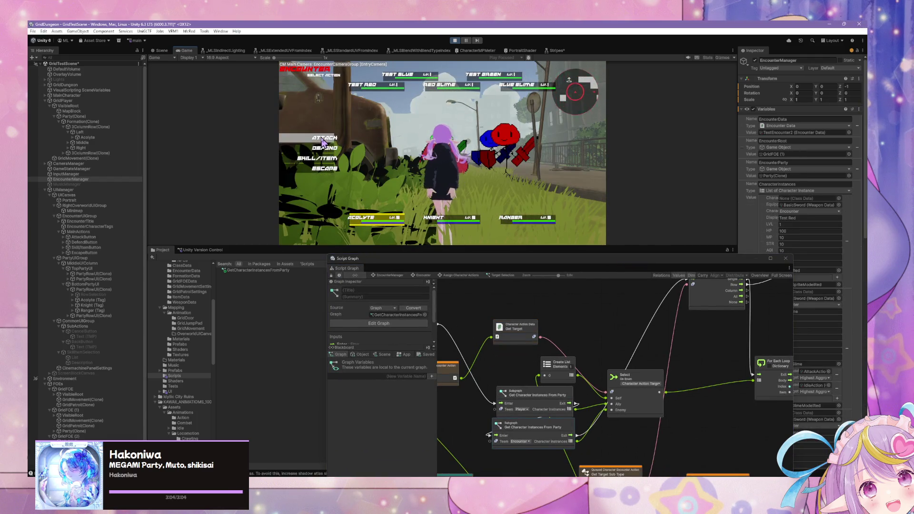
Confirm the Acolyte's target, then have the Knight attack Test Red
click(392, 89)
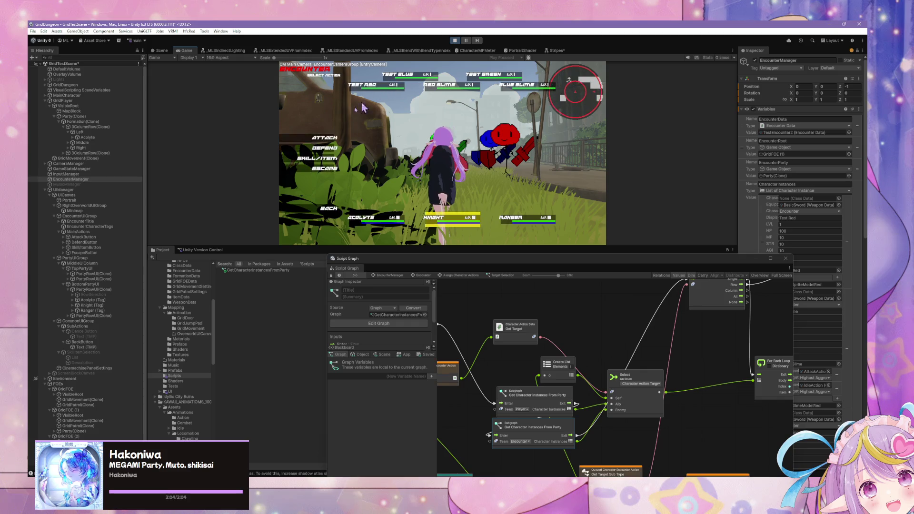
click(328, 159)
click(393, 101)
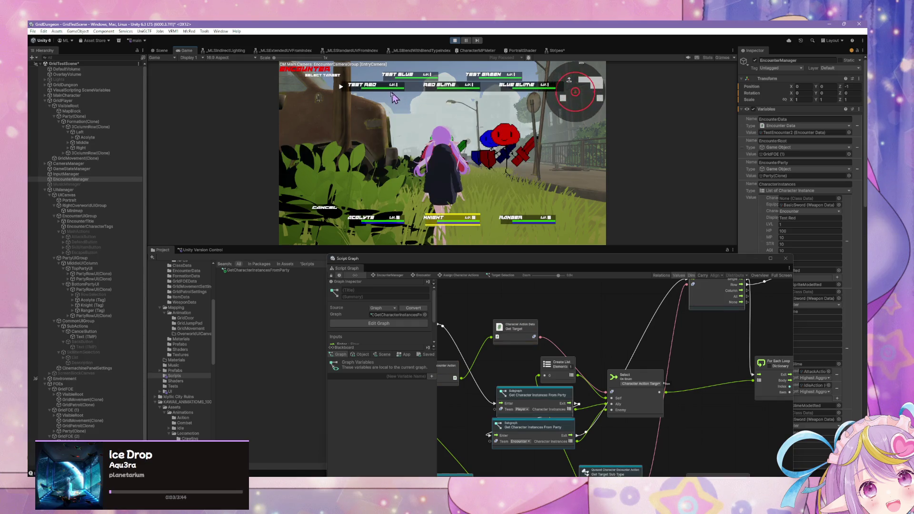
click(344, 90)
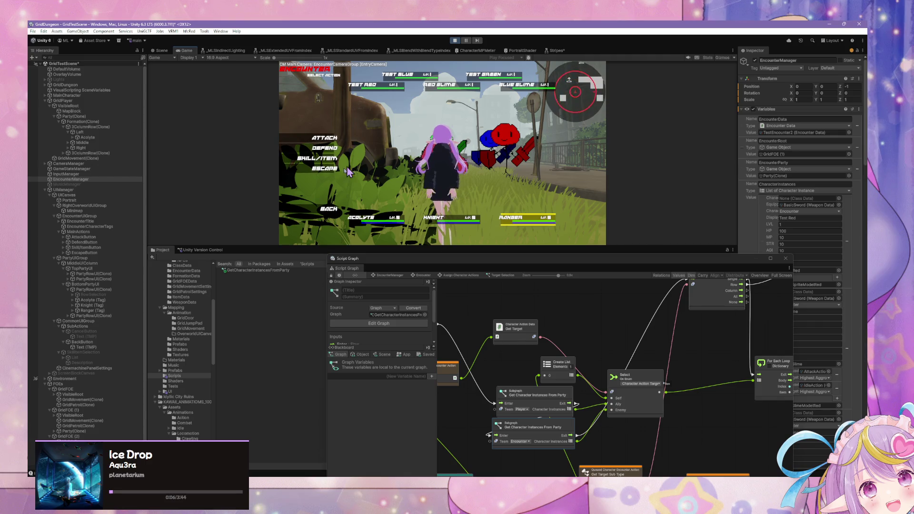
Step back to the Acolyte's skill target choice, then shift the Select On Enum node down-right
click(321, 211)
click(322, 210)
click(318, 158)
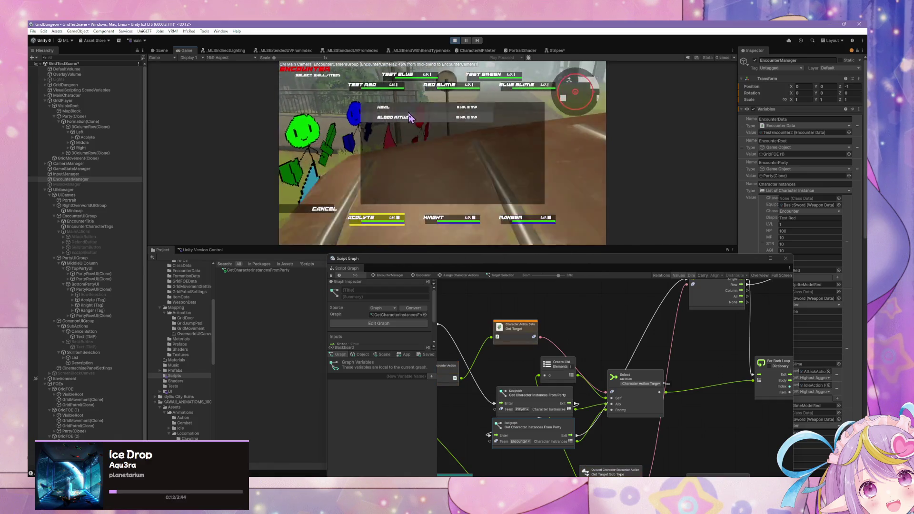
click(410, 118)
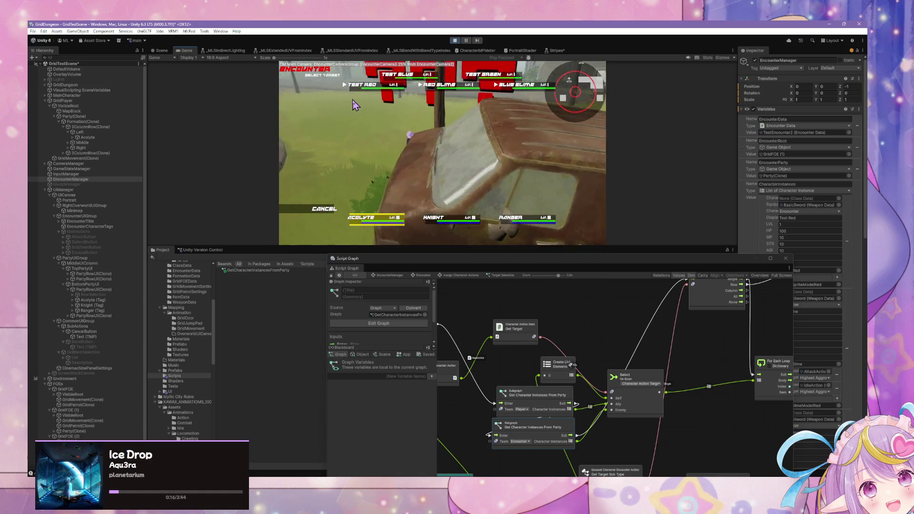
click(371, 113)
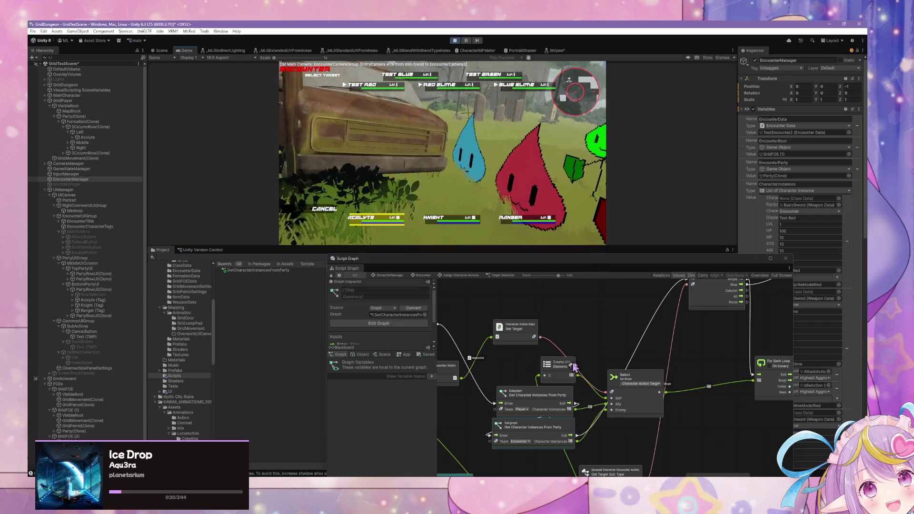
drag(633, 379, 664, 381)
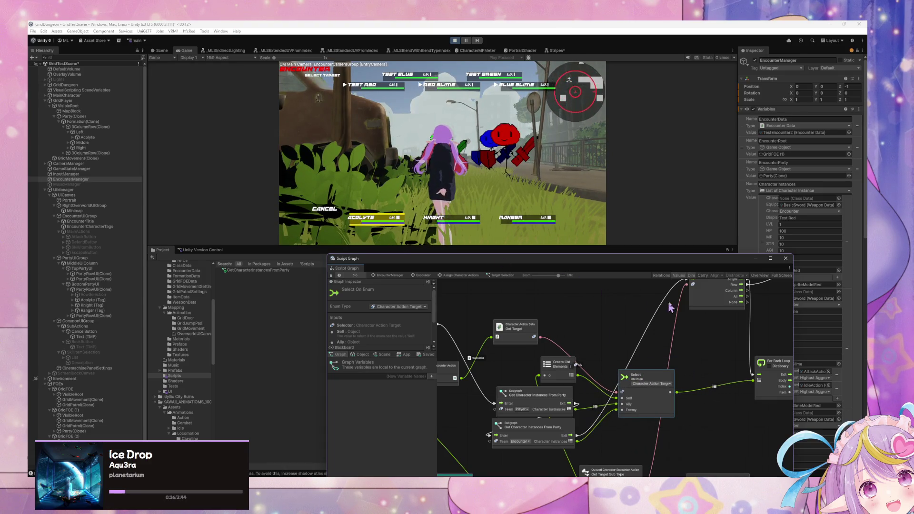
Pan to the Select and Create List nodes, then enter the Get Character Instances From Party subgraph
drag(665, 307, 510, 292)
drag(709, 351, 648, 343)
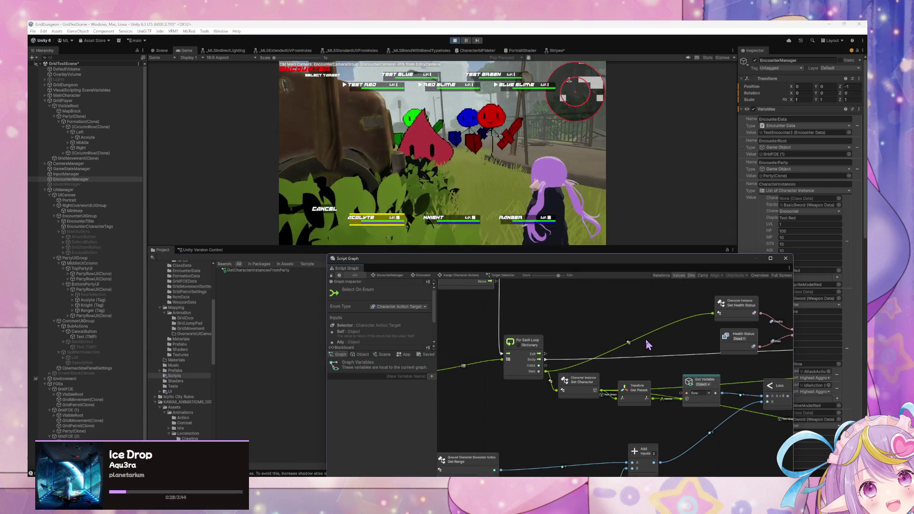
mouse_move(419, 357)
mouse_down()
mouse_move(590, 347)
mouse_move(589, 335)
mouse_move(605, 344)
mouse_up()
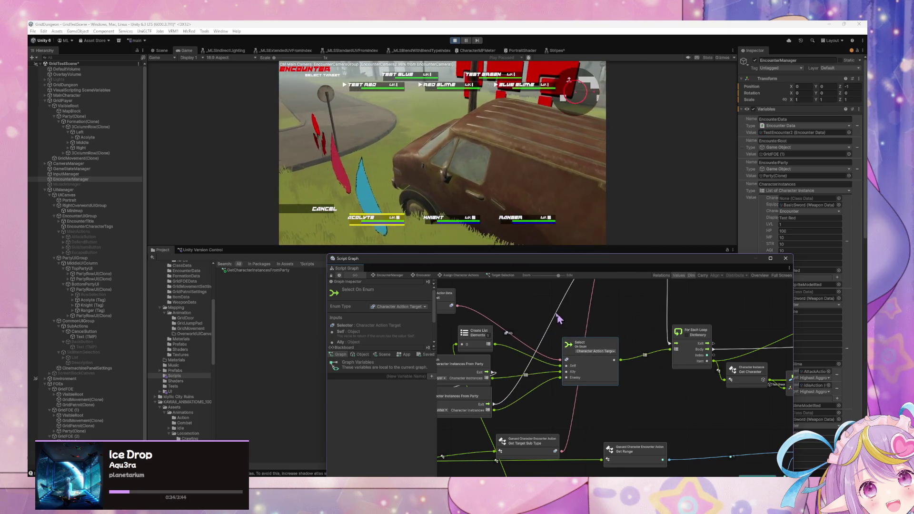
mouse_move(562, 321)
mouse_down()
mouse_move(626, 339)
mouse_move(619, 331)
mouse_move(694, 331)
mouse_move(601, 307)
mouse_up()
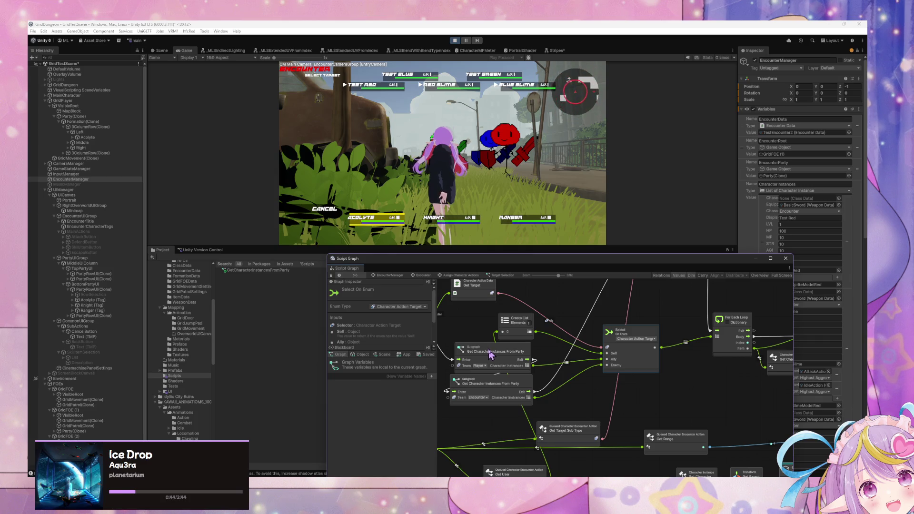
scroll(491, 353, up, 2)
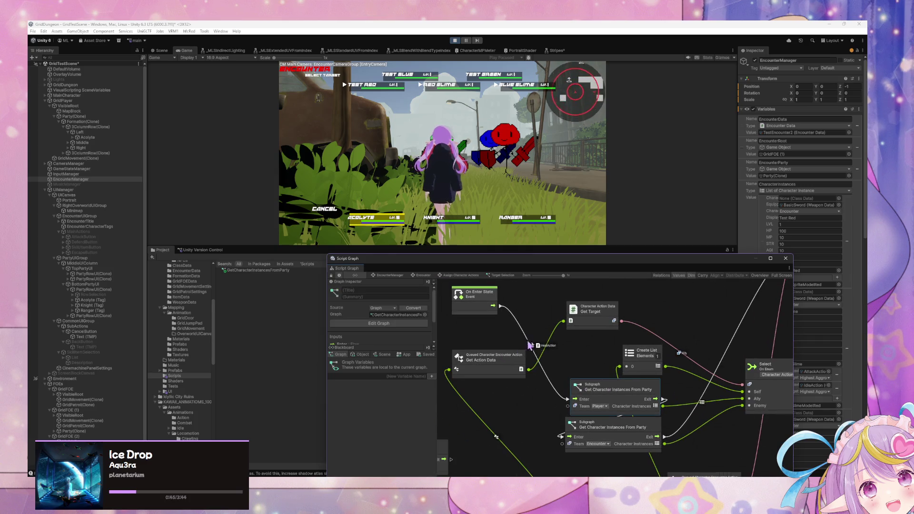
double_click(633, 393)
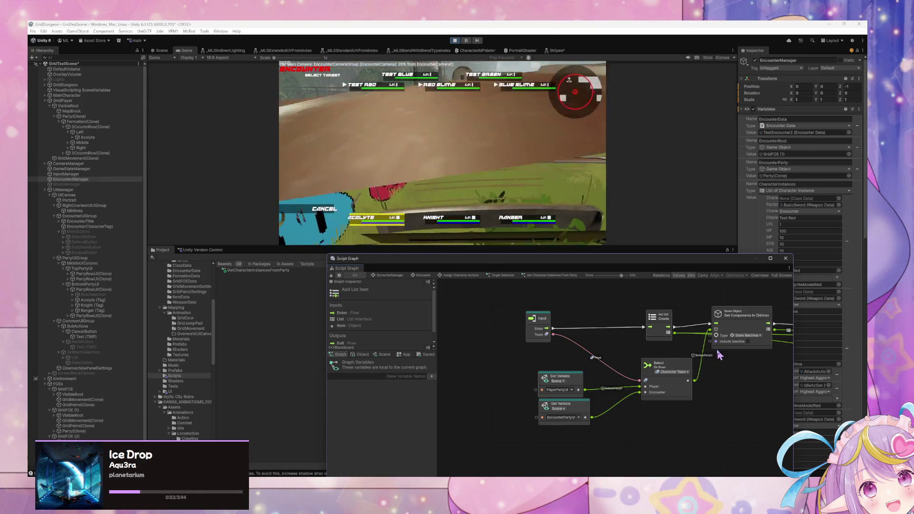
Nudge the Get Variable node, then back out of target selection and pick an action again in-game
drag(719, 355, 527, 351)
mouse_move(671, 413)
mouse_down()
mouse_move(444, 344)
mouse_move(455, 352)
mouse_up()
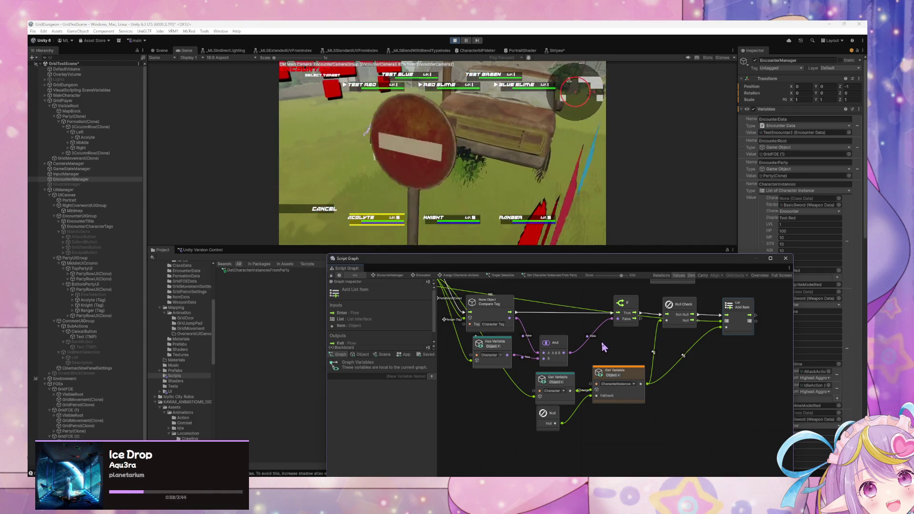
drag(625, 376, 632, 374)
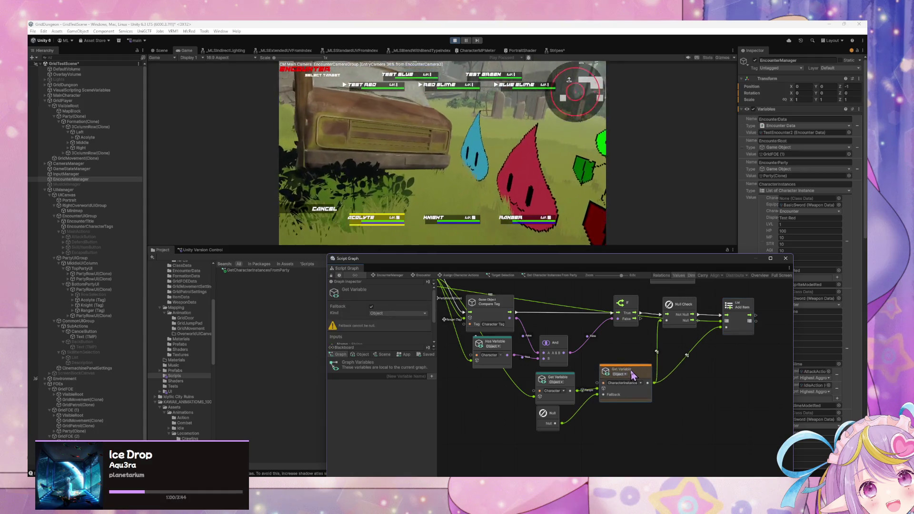
click(465, 224)
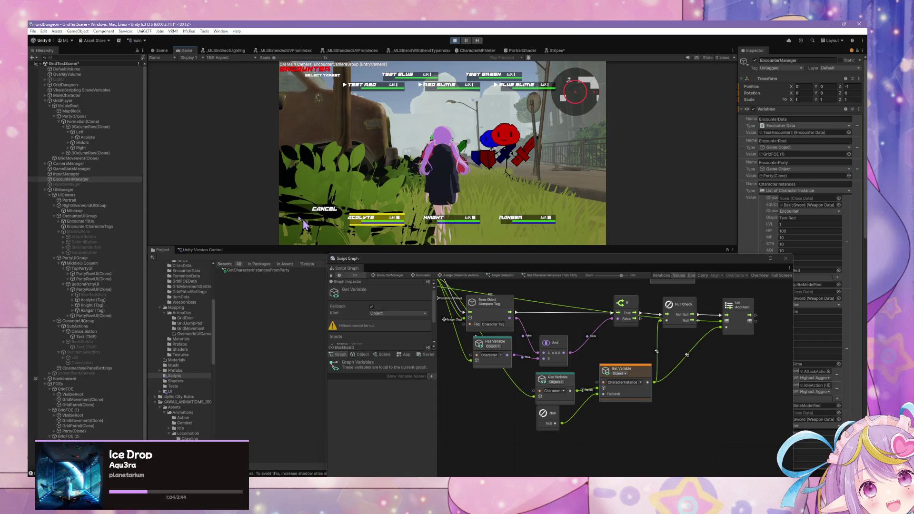
click(318, 214)
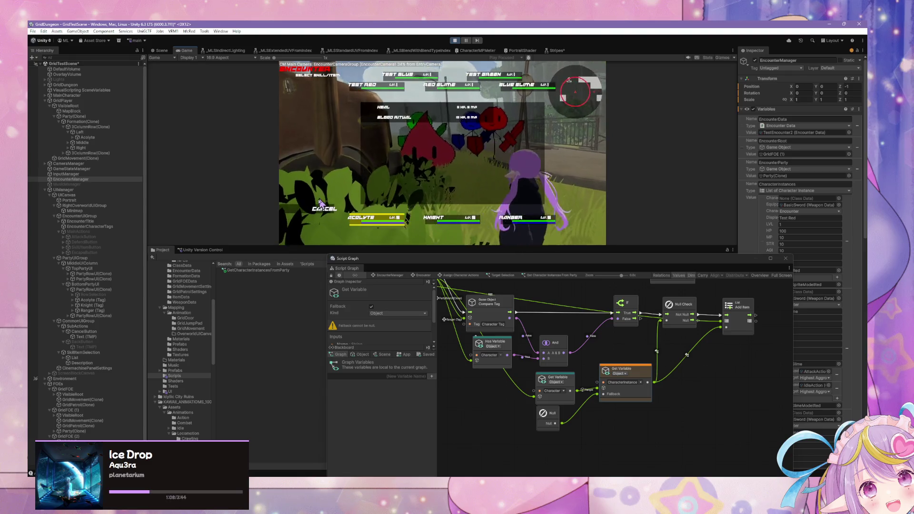
click(319, 215)
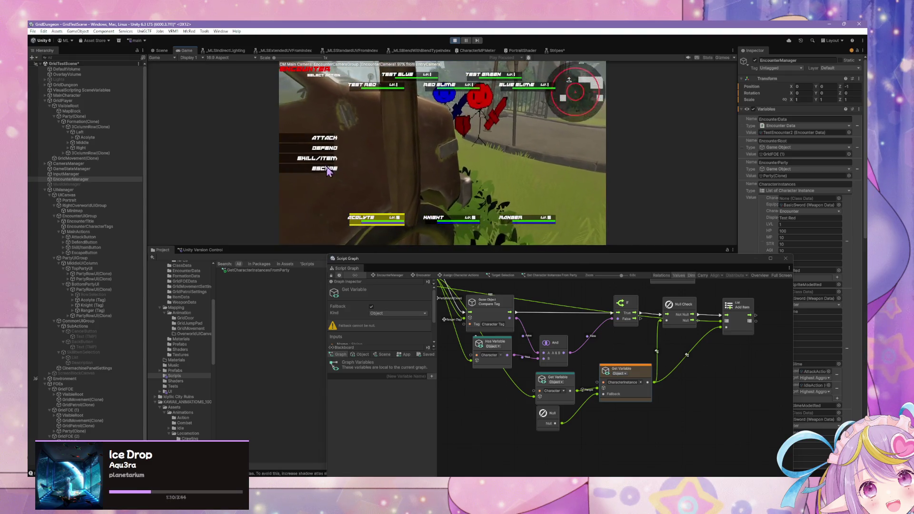
click(323, 138)
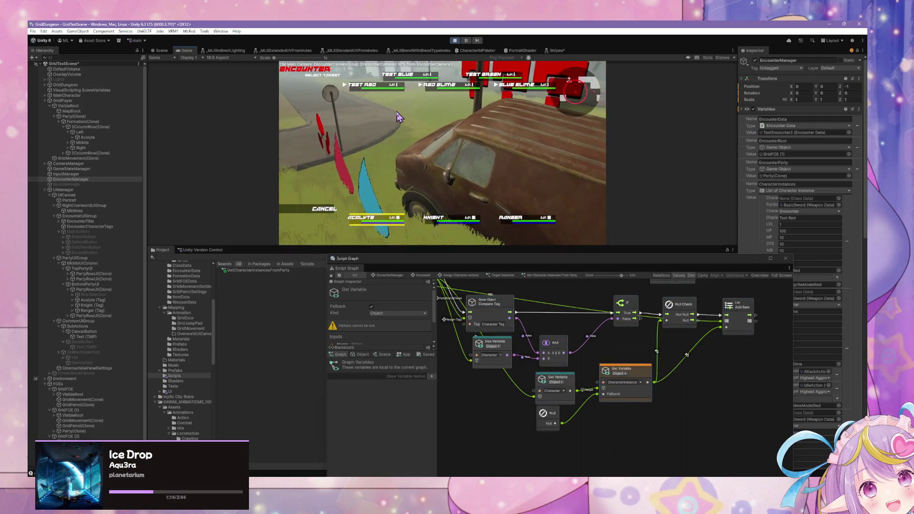
Pan to the Dictionary node and bring up the node search in empty graph space
scroll(708, 357, up, 3)
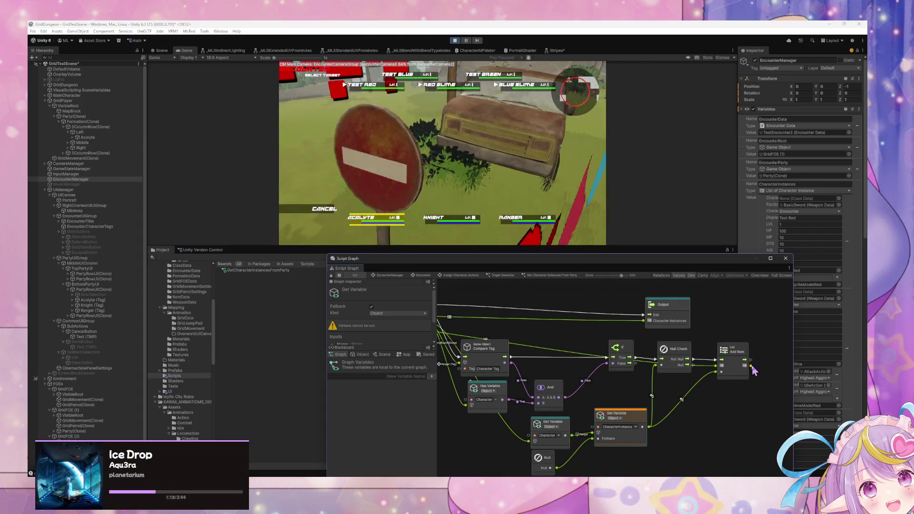
drag(694, 360, 773, 345)
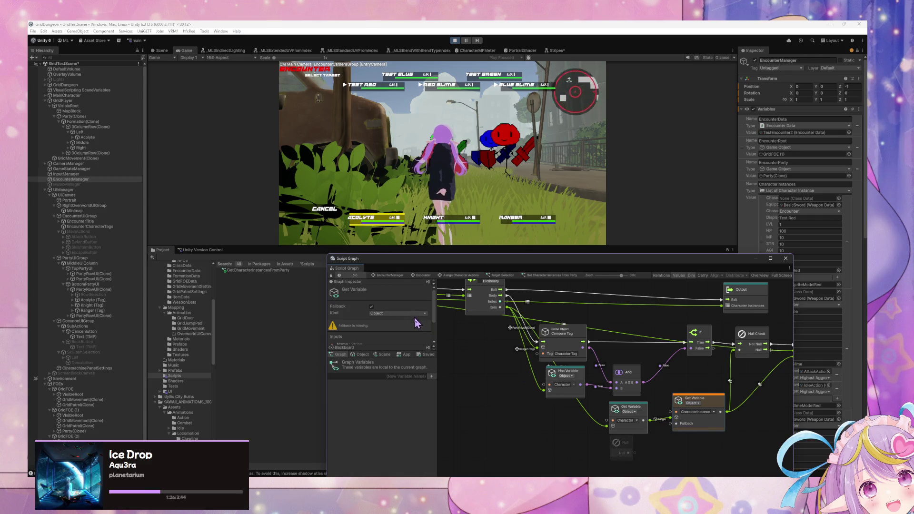
click(624, 446)
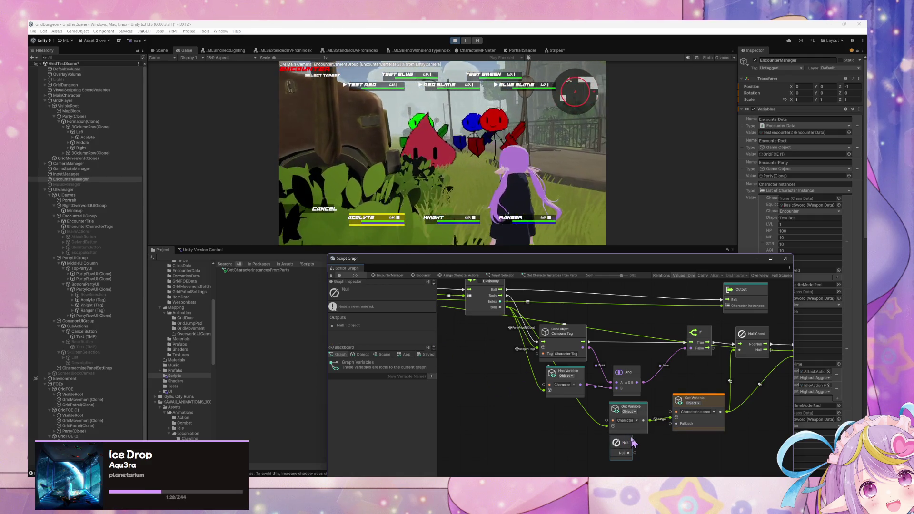
scroll(636, 429, down, 2)
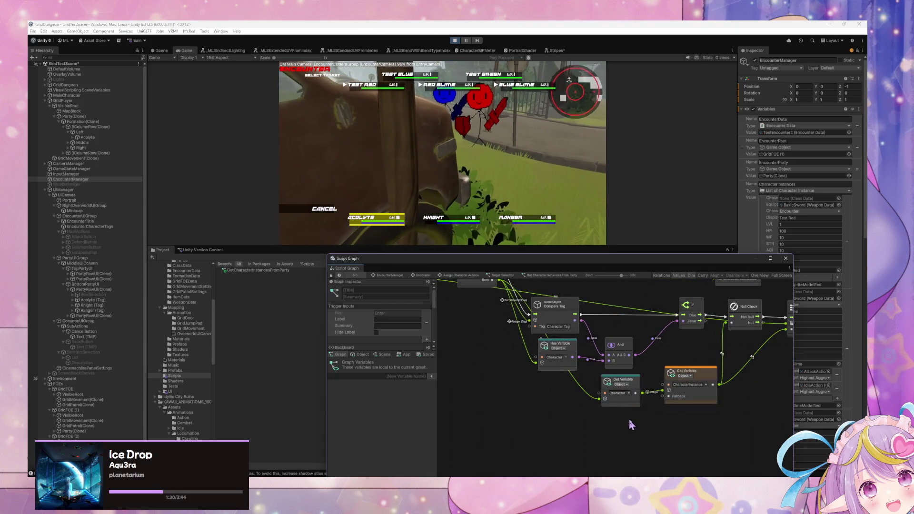
click(640, 424)
Add a Create List node and wire it into the Get Variable fallback input
text(create list)
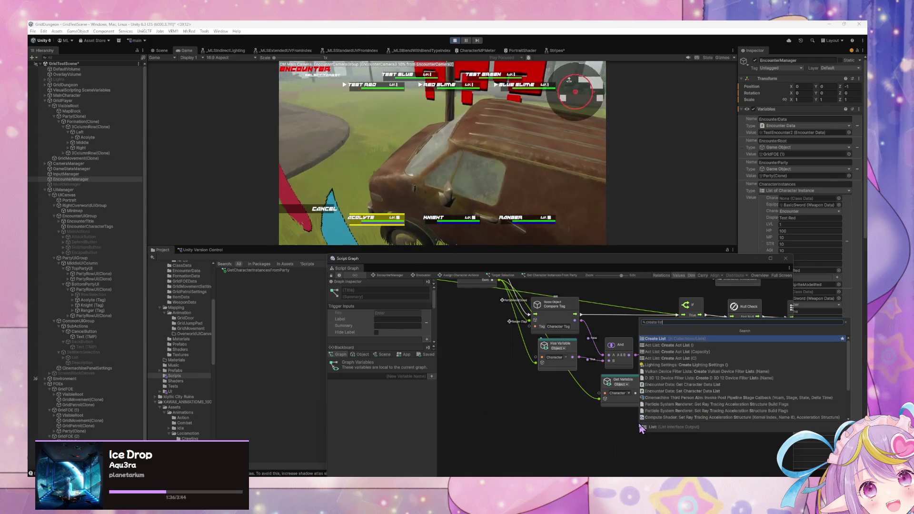
key(Return)
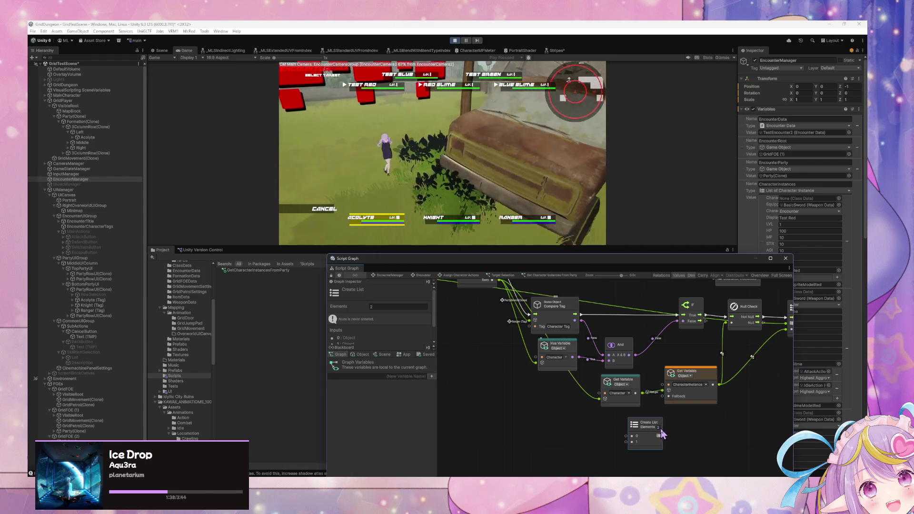
drag(664, 435, 669, 397)
drag(655, 431, 616, 435)
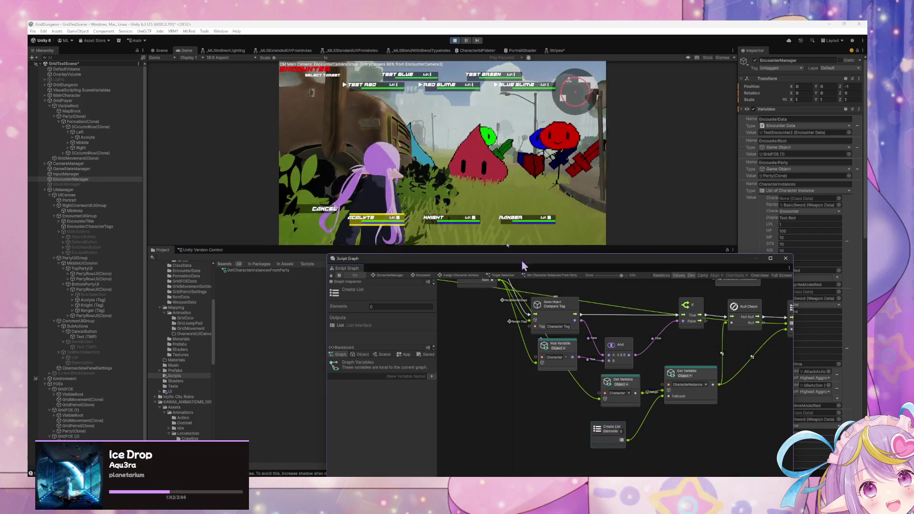
In the battle, redo the Knight's target and start choosing the Ranger's skill target
click(312, 214)
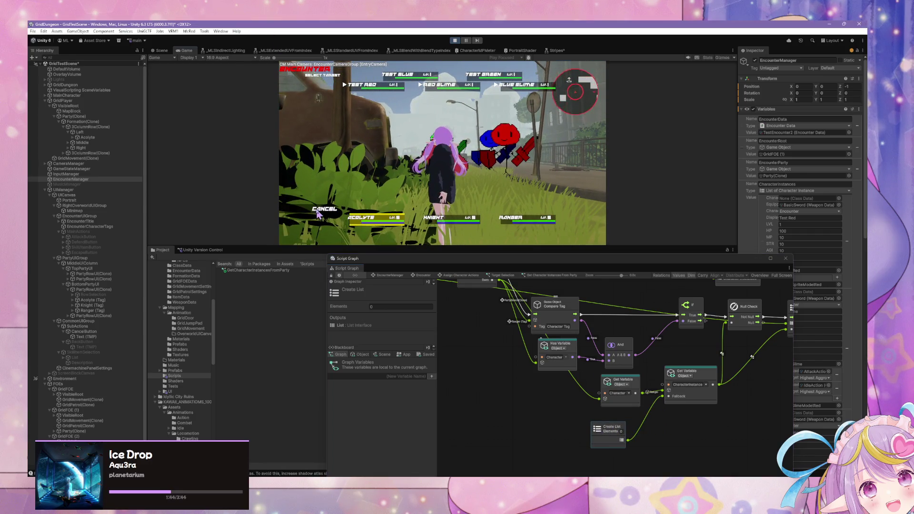
click(320, 212)
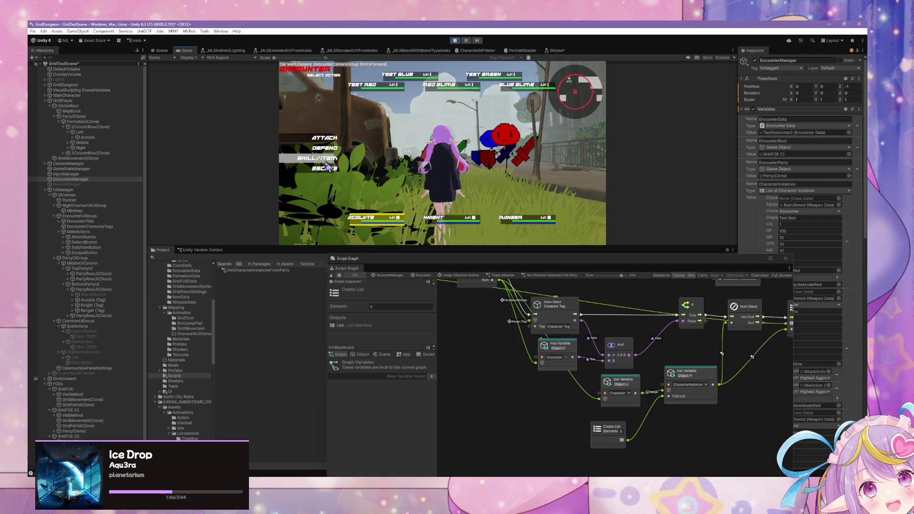
click(324, 160)
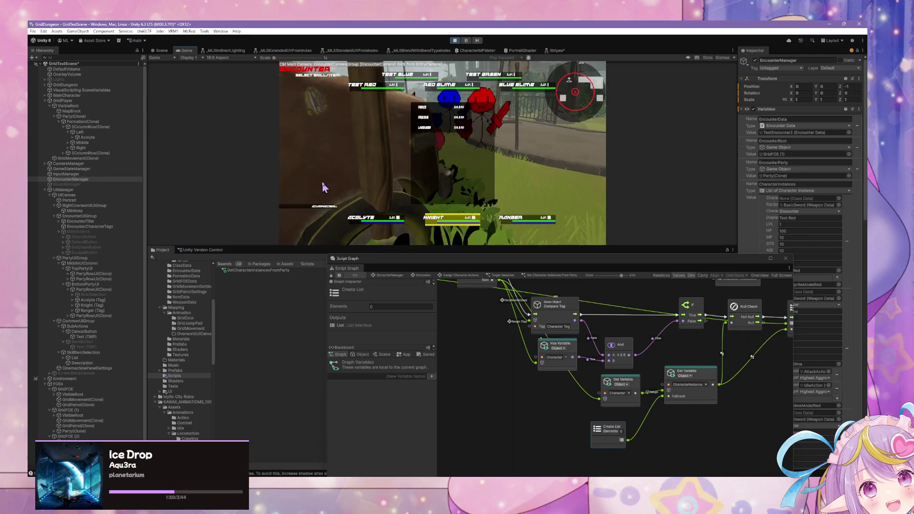
click(369, 105)
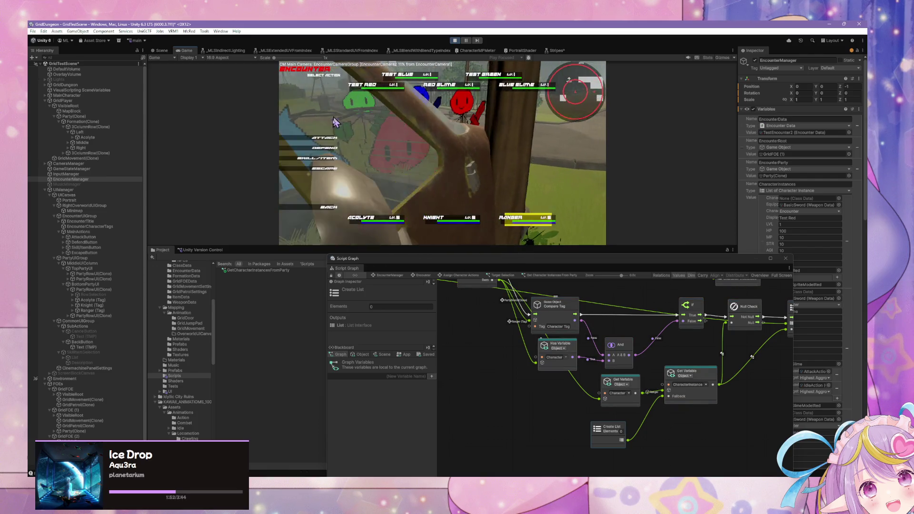
click(339, 144)
click(401, 107)
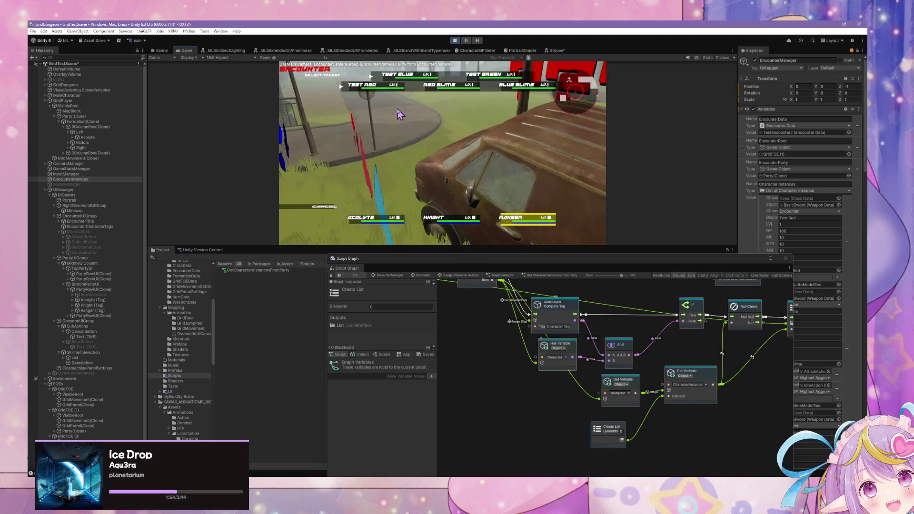
Step back to the Acolyte and choose the Heal skill, then pan to the Add Item node
click(325, 208)
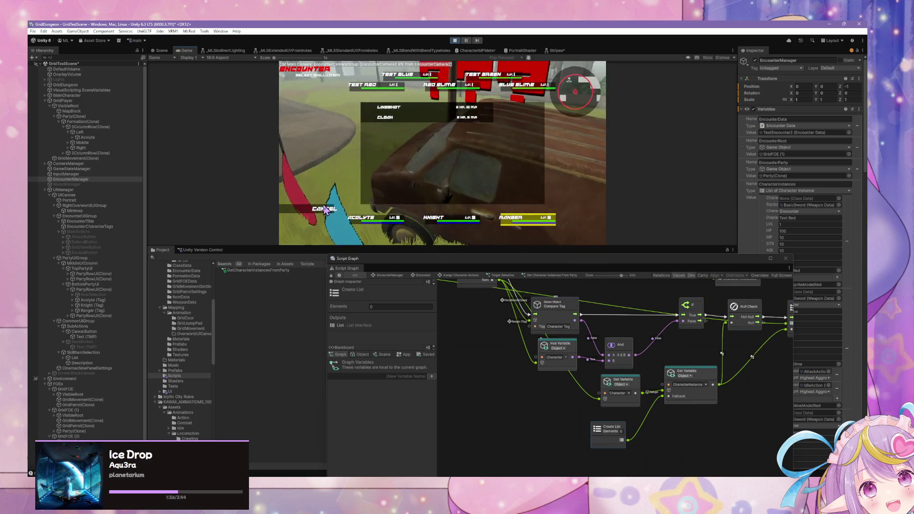
click(325, 208)
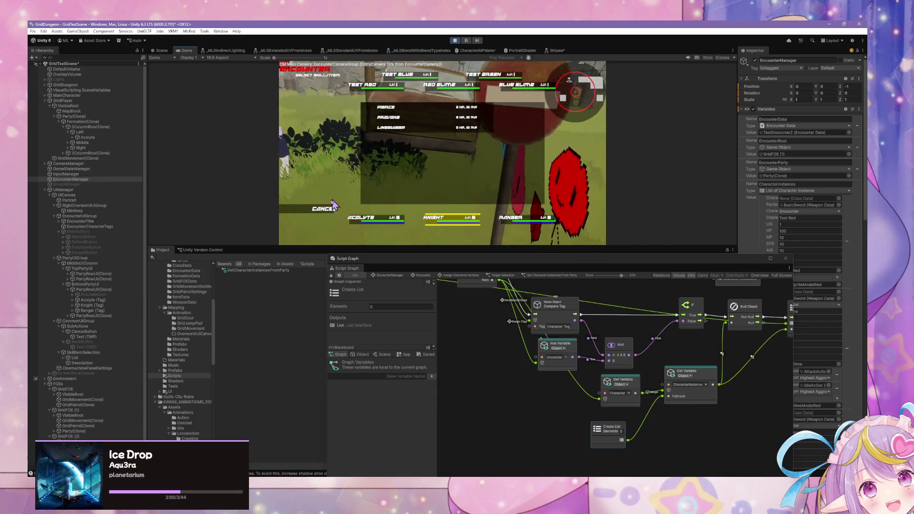
click(325, 209)
click(325, 172)
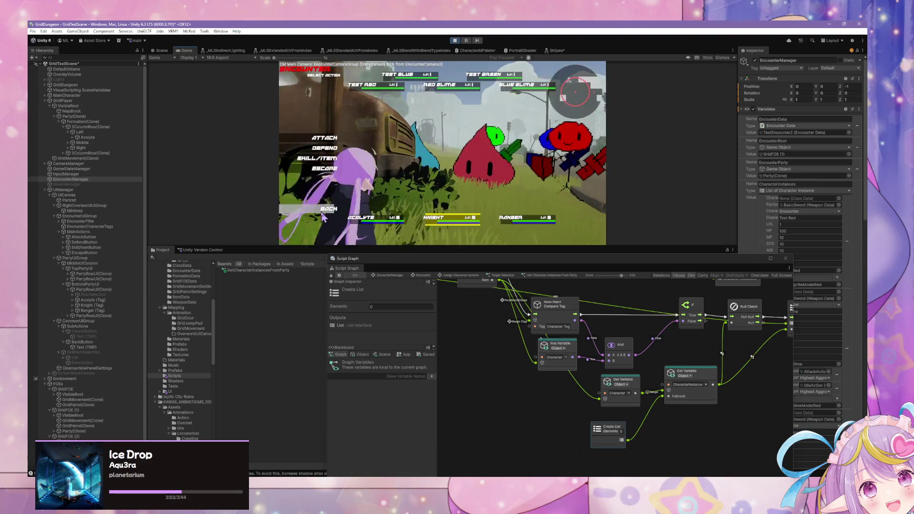
click(327, 161)
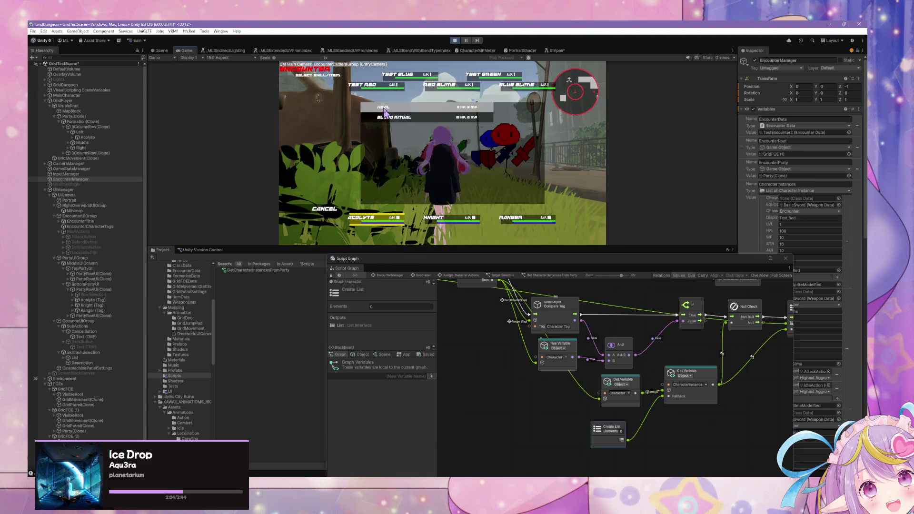
click(384, 110)
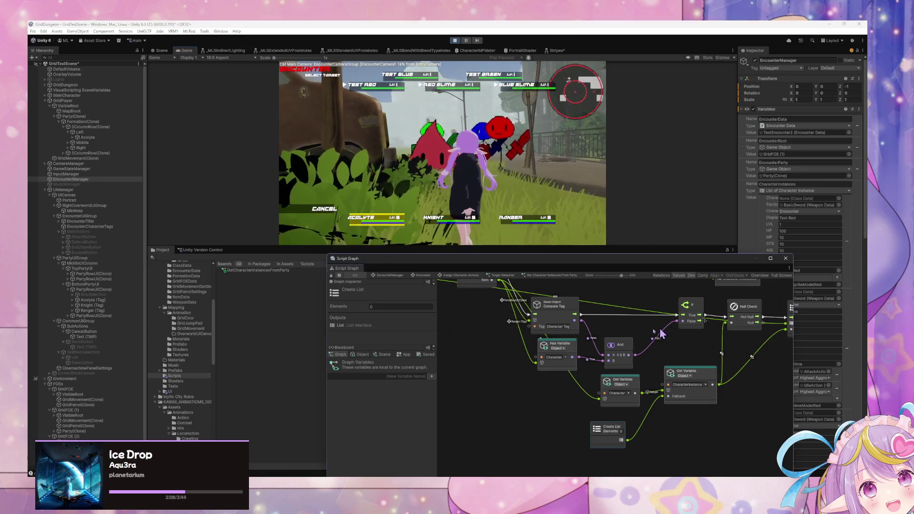
drag(673, 331, 604, 353)
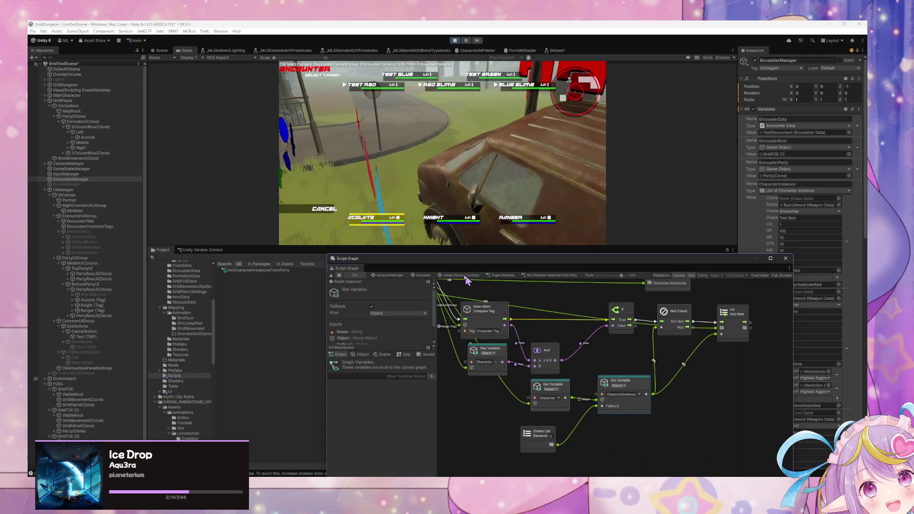
Navigate from the Encounter graph through Assign Character Actions into the Target Selection graph
click(422, 276)
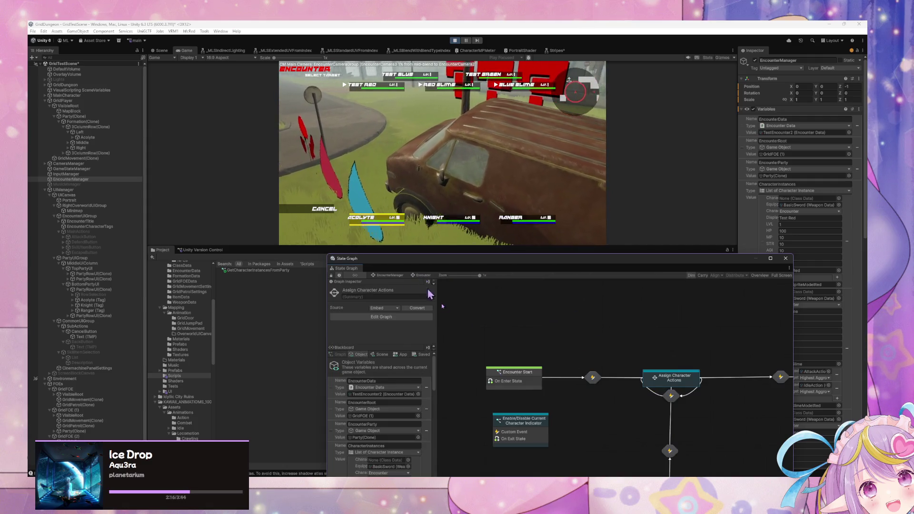
double_click(669, 377)
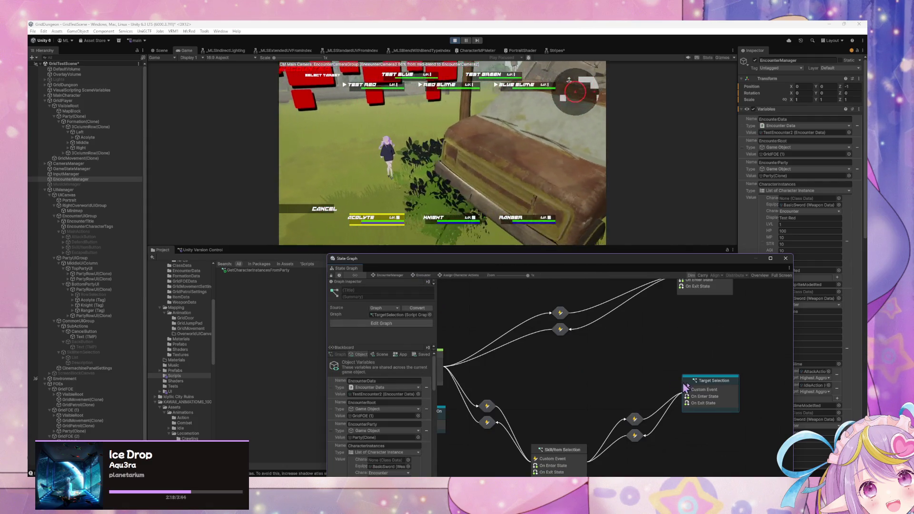
double_click(698, 386)
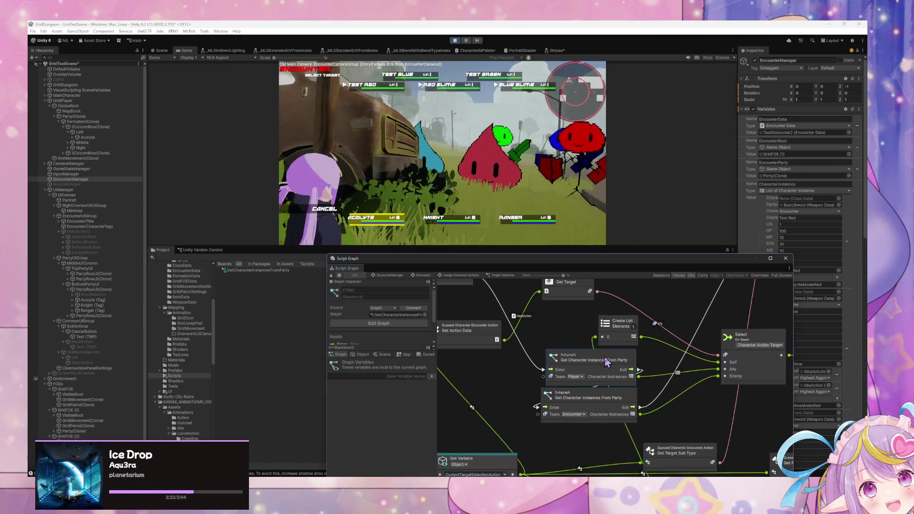
Nudge the party subgraph and Get Parent nodes, then enter the Get Character Instances From Party subgraph
drag(619, 358, 608, 340)
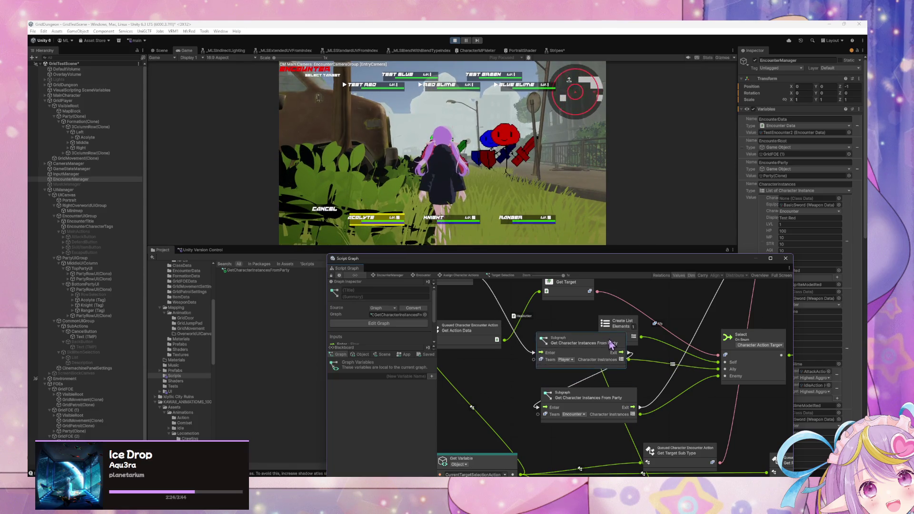
drag(704, 360, 585, 346)
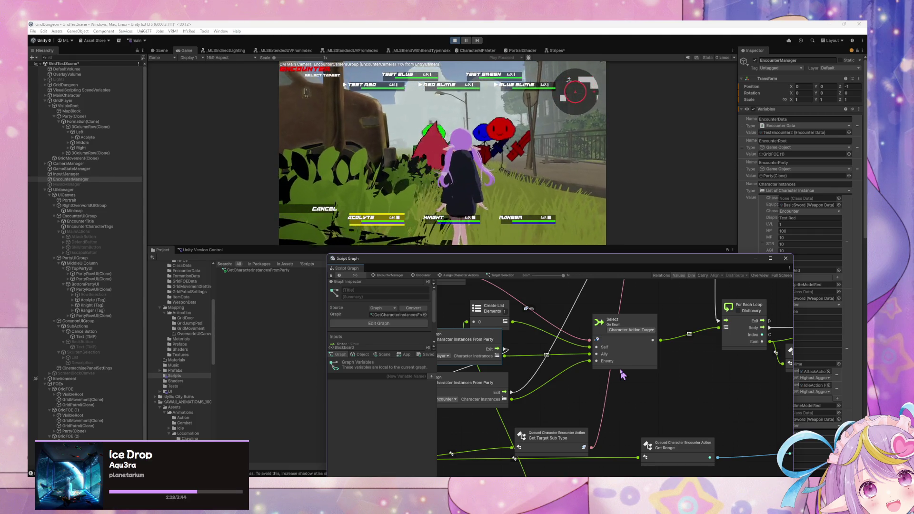
drag(740, 365, 538, 355)
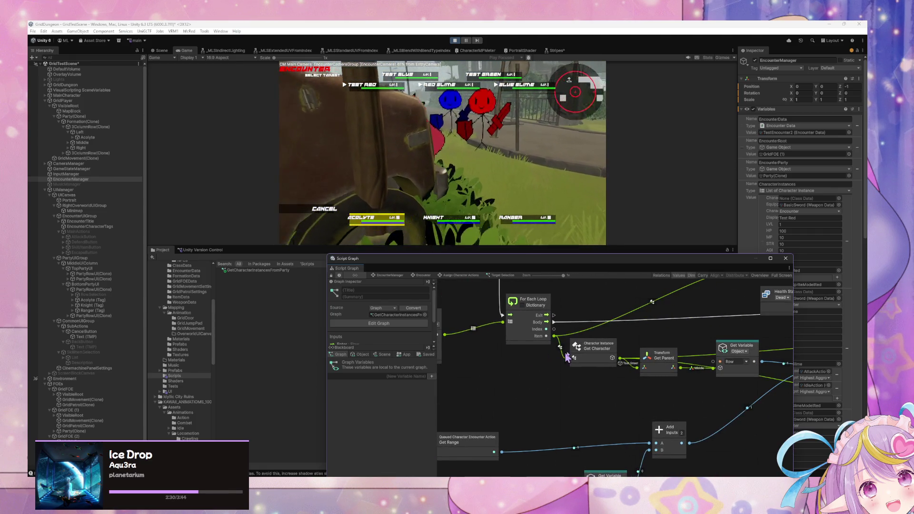
drag(657, 359, 673, 363)
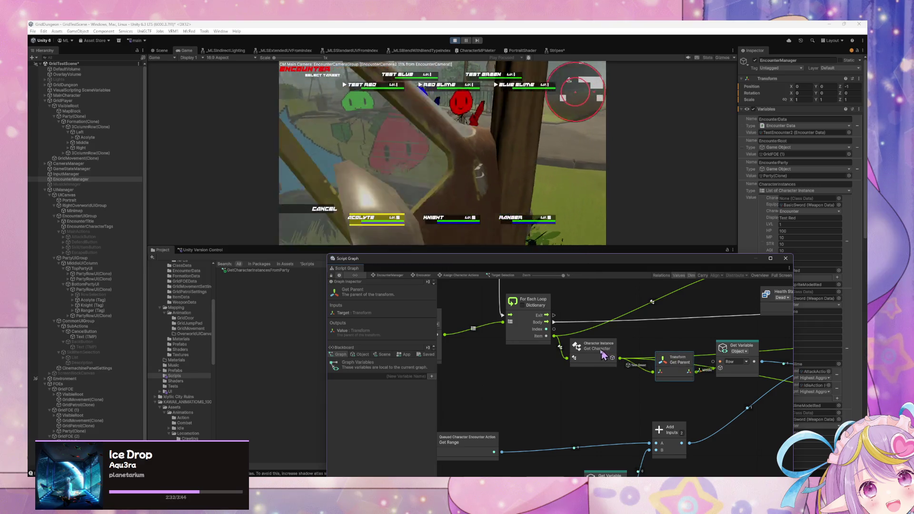
scroll(548, 362, left, 10)
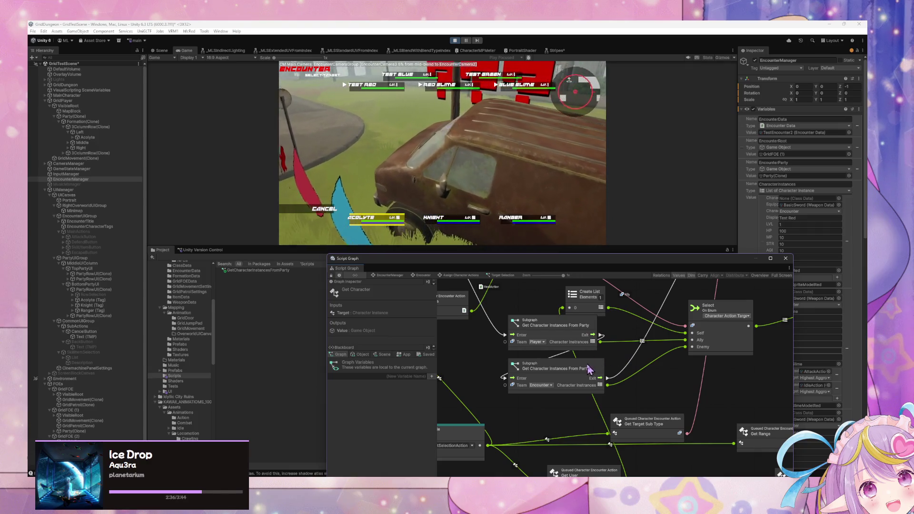
drag(588, 371, 591, 364)
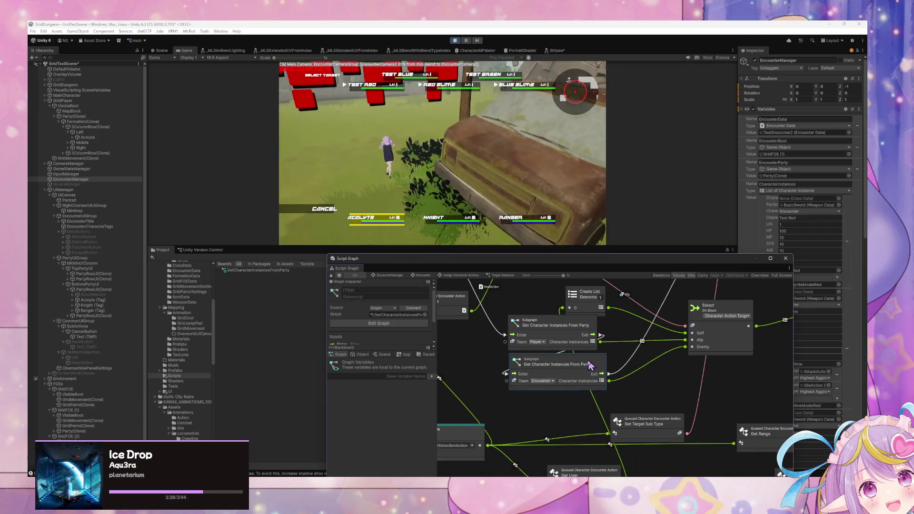
double_click(573, 326)
mouse_move(483, 357)
mouse_down()
mouse_move(685, 404)
mouse_move(800, 400)
mouse_up()
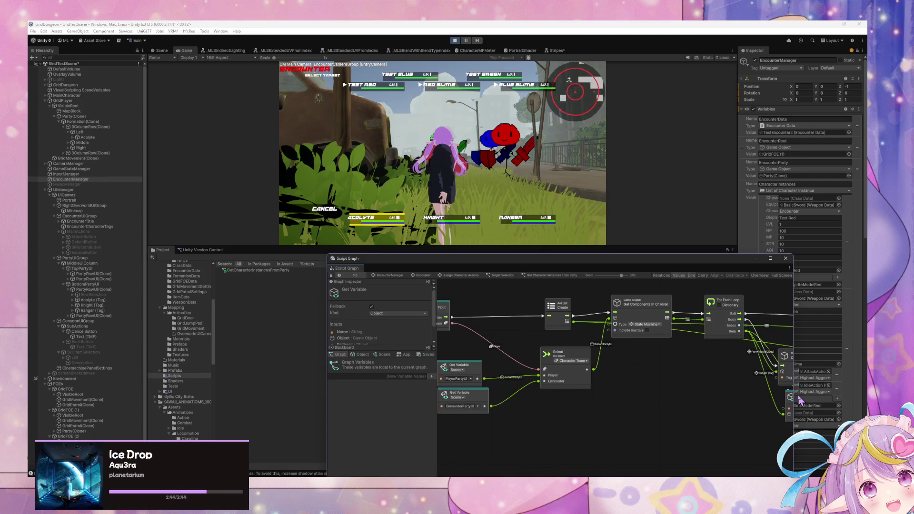
Open the Get Character Instances From Party subgraph and inspect its Compare Tag and Add List Item nodes
click(443, 276)
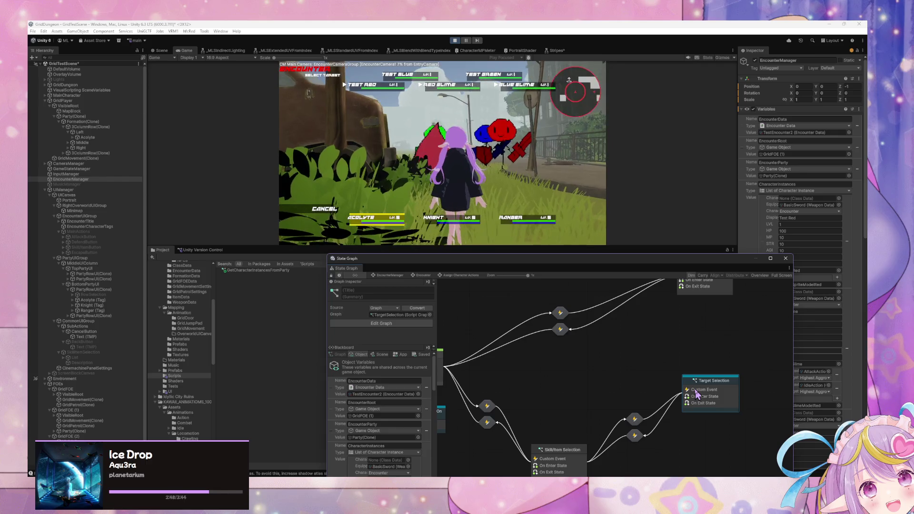
double_click(696, 394)
double_click(555, 329)
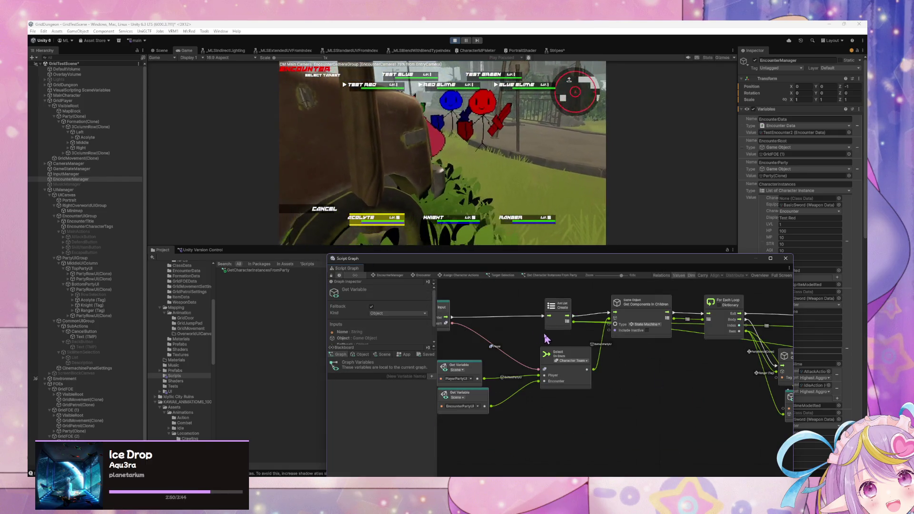
scroll(546, 338, right, 5)
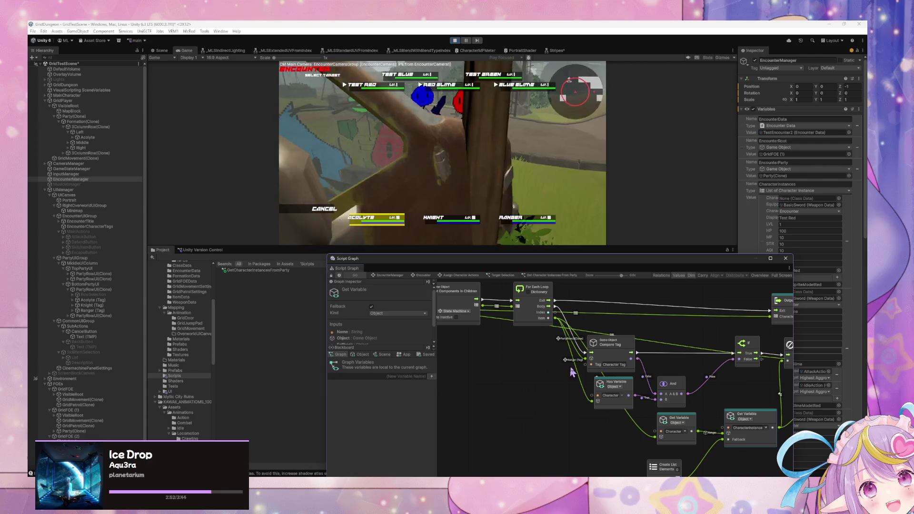
click(619, 346)
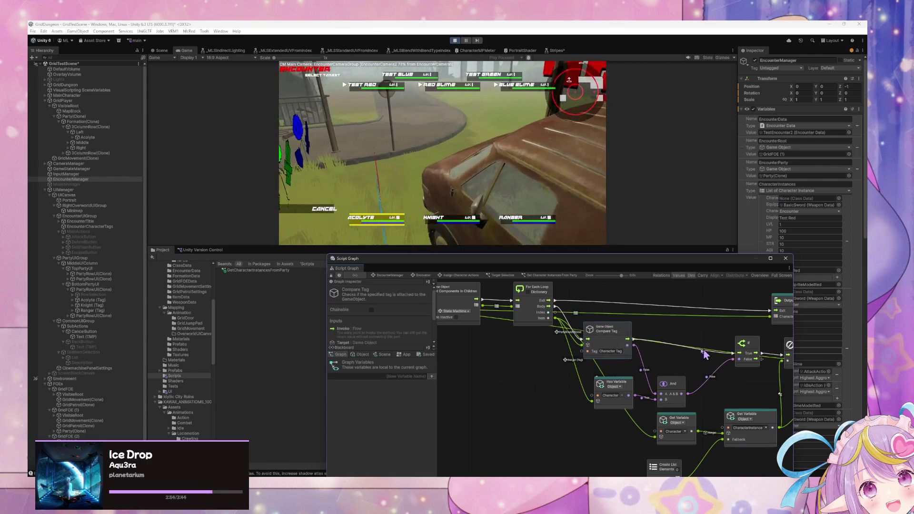
scroll(552, 338, right, 4)
scroll(552, 337, right, 2)
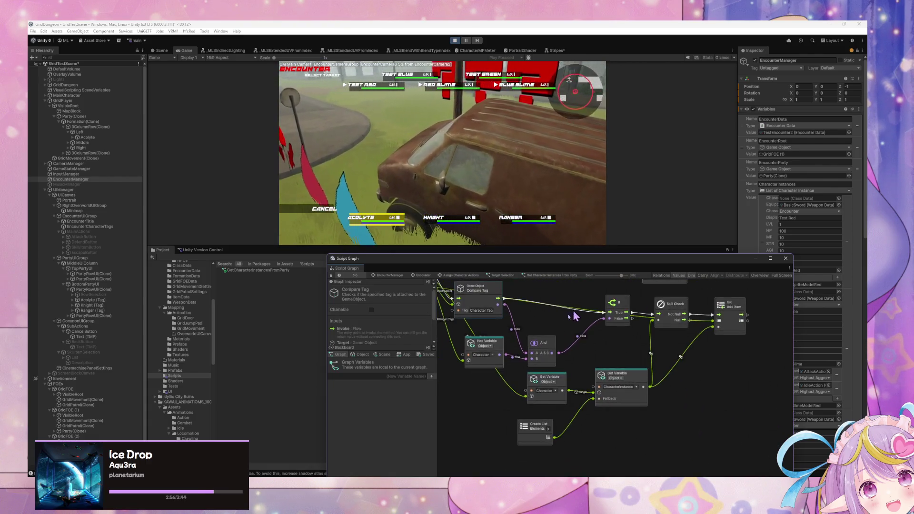
click(684, 338)
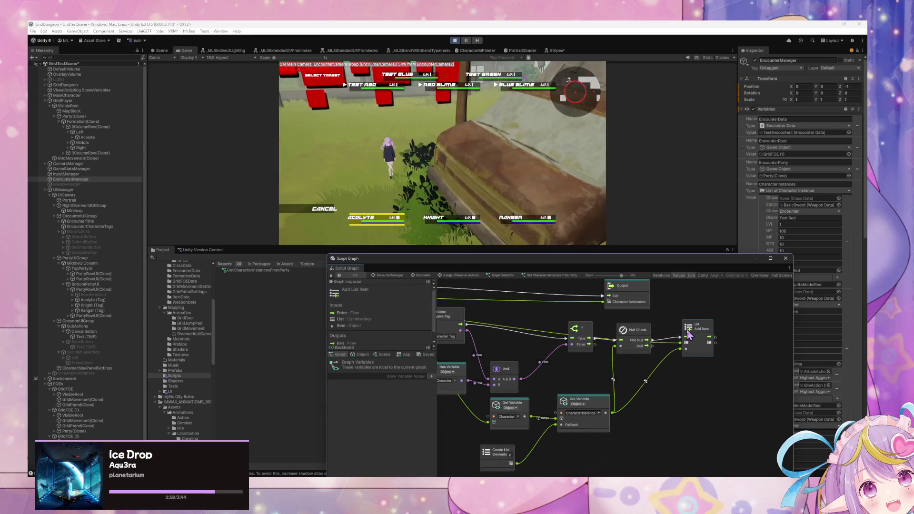
scroll(788, 354, left, 6)
scroll(788, 355, right, 2)
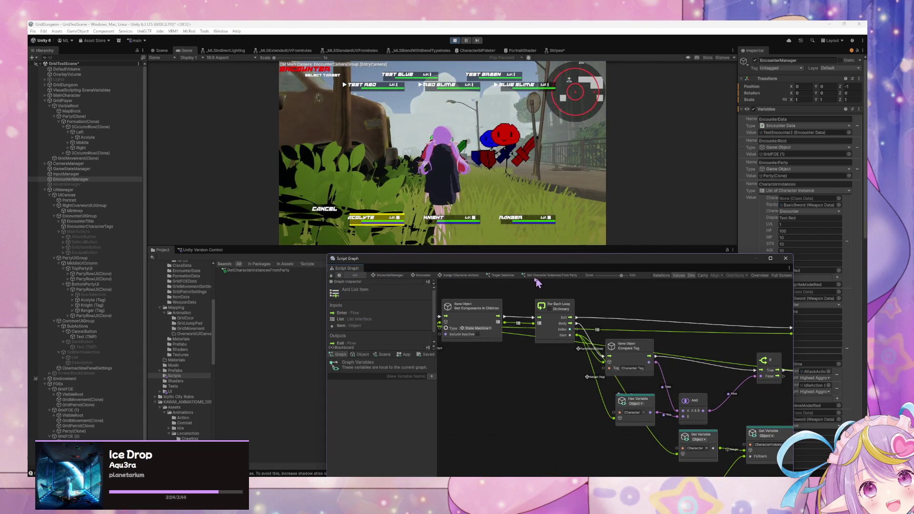
Back in Target Selection, nudge the Player and Encounter party subgraph nodes slightly lower
click(492, 276)
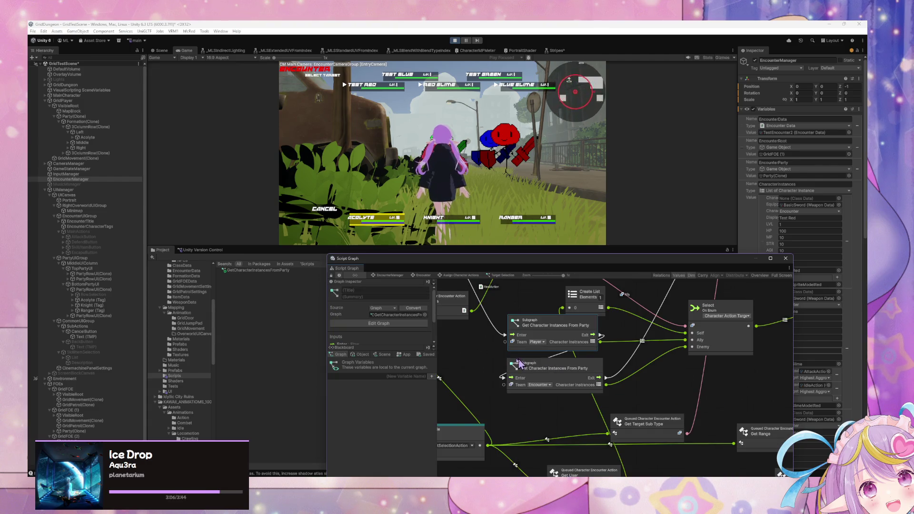
scroll(520, 363, right, 2)
scroll(520, 362, up, 1)
drag(527, 357, 528, 367)
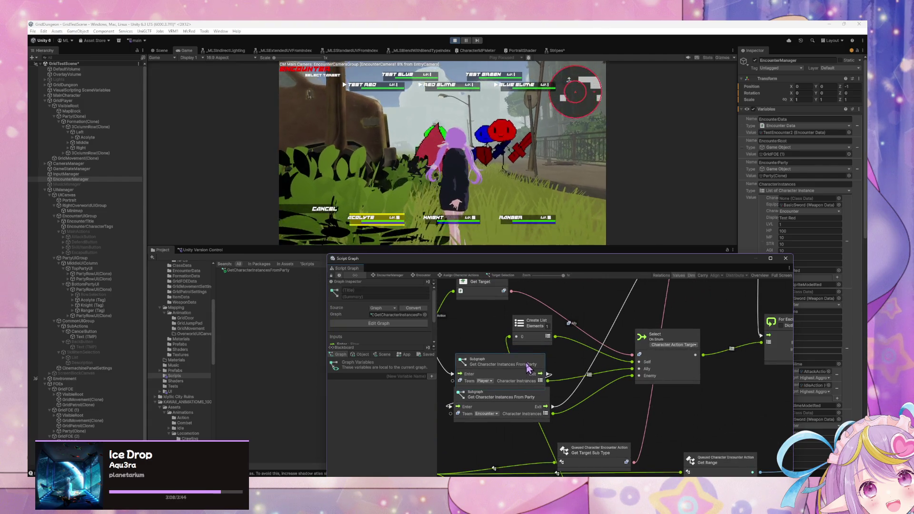
drag(527, 402, 526, 407)
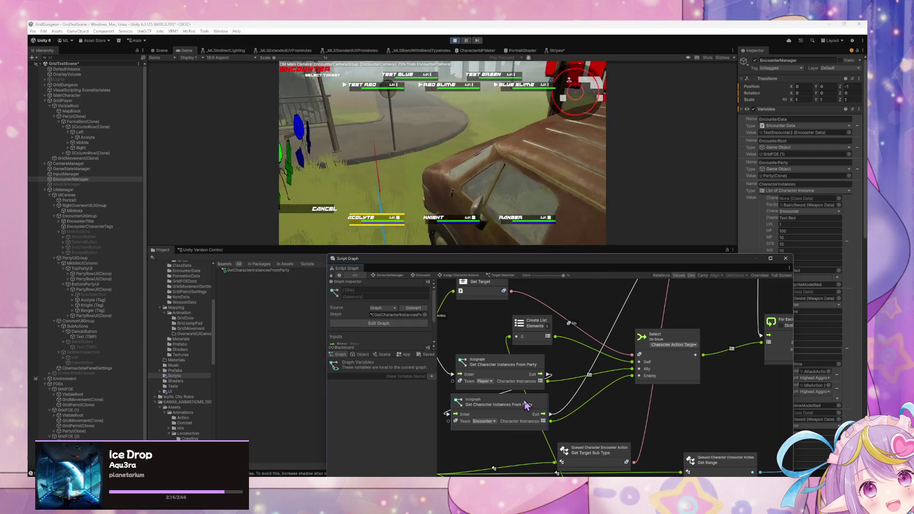
Reselect Heal from the Acolyte's skill list and pan the graph to the For Each Loop and Switch nodes
click(325, 215)
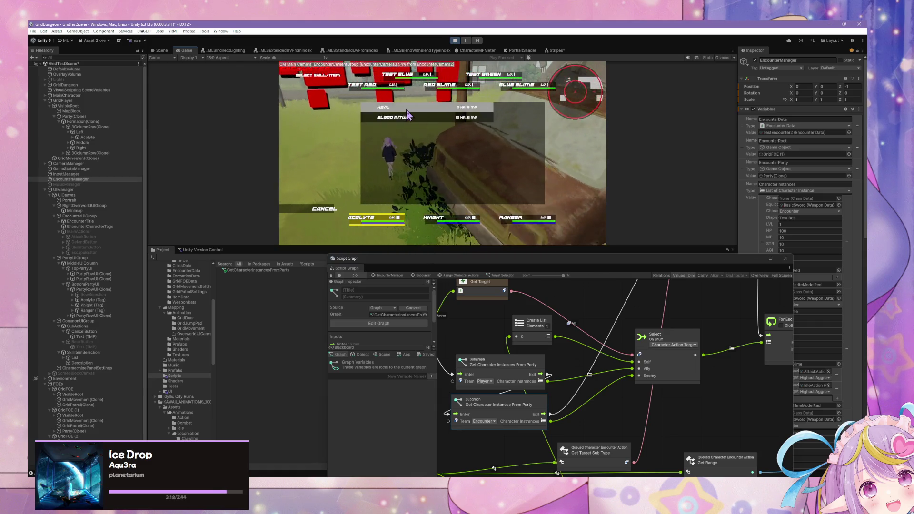
click(407, 114)
mouse_move(555, 385)
mouse_down()
mouse_move(624, 304)
mouse_move(711, 388)
mouse_move(502, 390)
mouse_up()
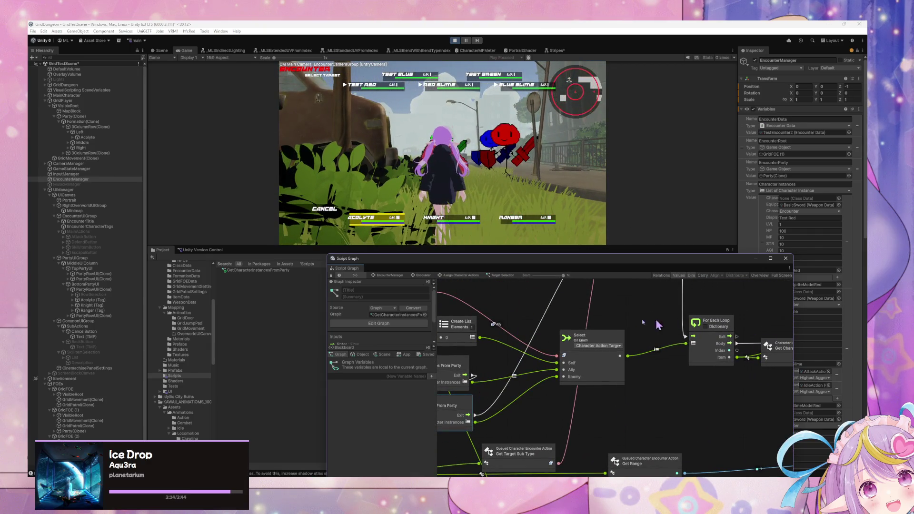
drag(612, 324, 533, 403)
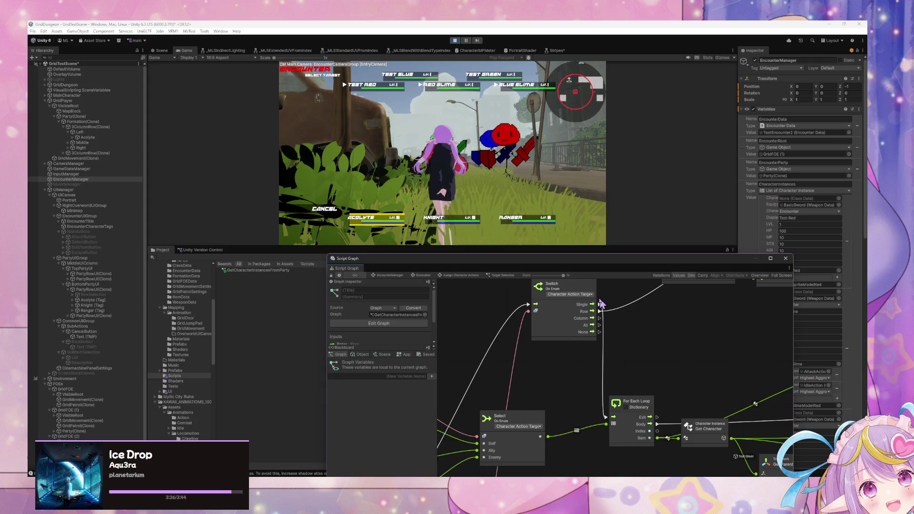